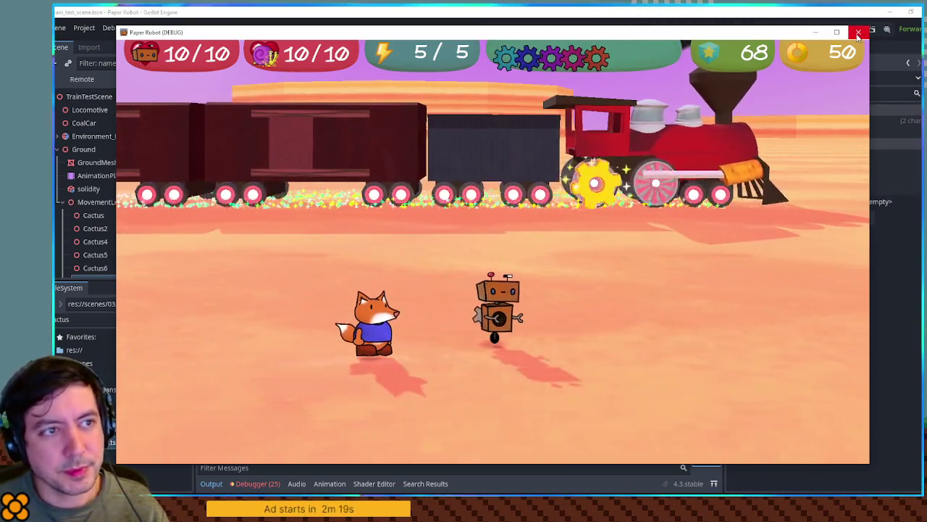
Step: Close the debug game window, rerun train_test_scene with F6, then switch back to the editor
{"action": "left_click", "coordinate": [858, 33]}
{"action": "key", "text": "F6"}
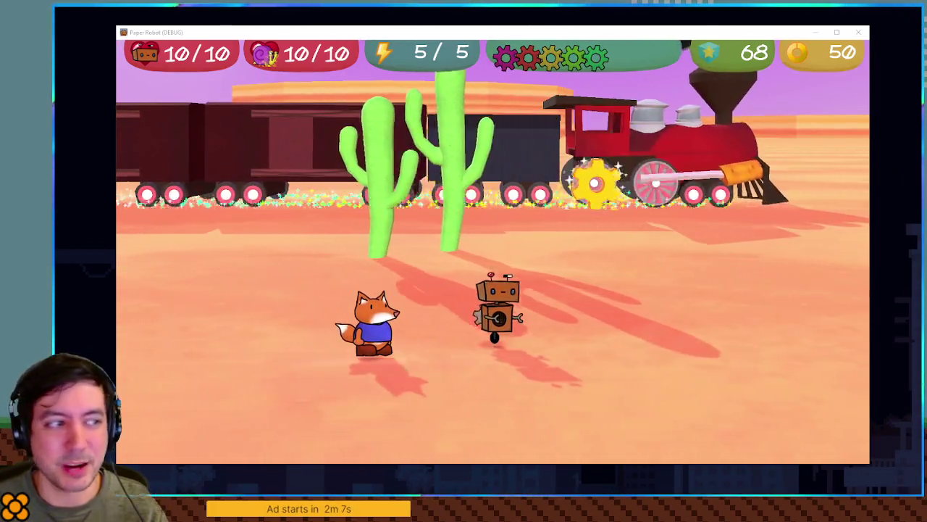
{"action": "key", "text": "alt+Tab"}
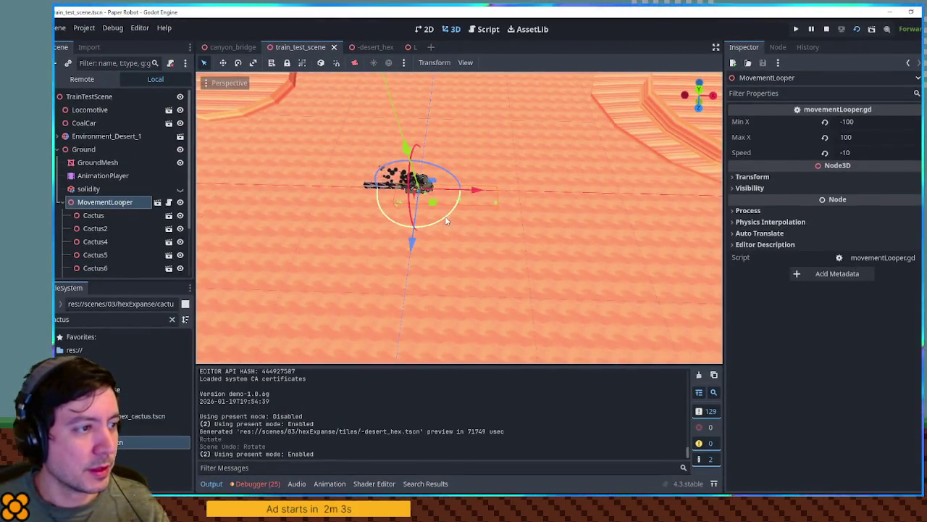
Step: Undo the cactus group's rotation, check the Cactus and MovementLooper nodes, and orbit the viewport
{"action": "key", "text": "ctrl+z"}
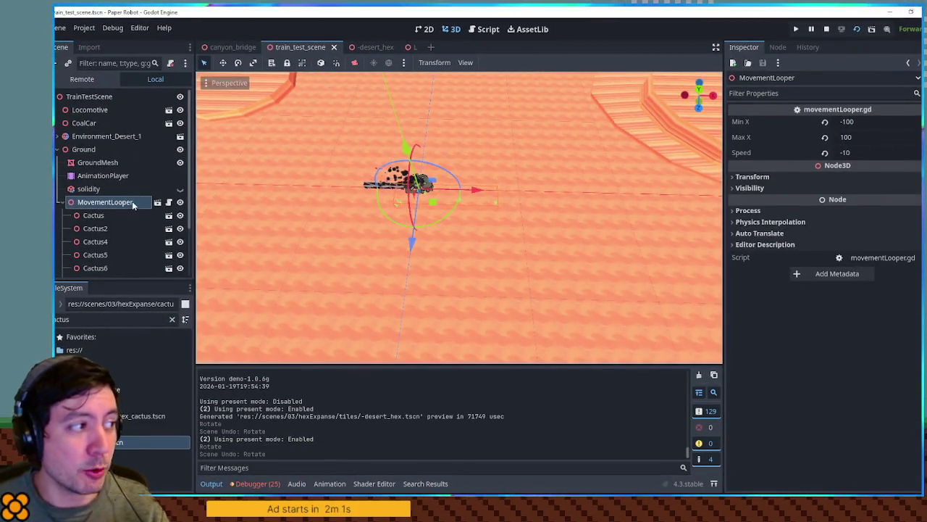
{"action": "left_click", "coordinate": [108, 214]}
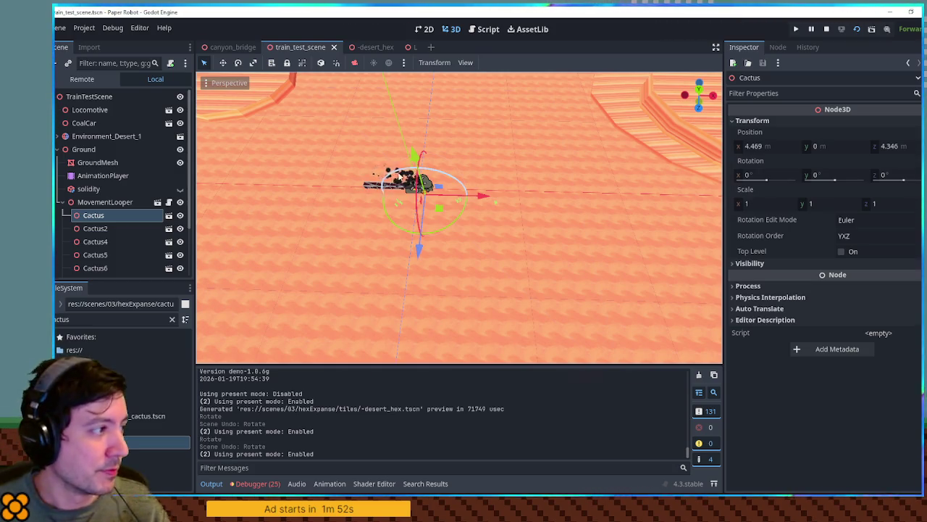
{"action": "left_click", "coordinate": [130, 202]}
{"action": "mouse_move", "coordinate": [464, 217]}
{"action": "left_mouse_down"}
{"action": "mouse_move", "coordinate": [546, 120]}
{"action": "mouse_move", "coordinate": [421, 189]}
{"action": "mouse_move", "coordinate": [508, 170]}
{"action": "mouse_move", "coordinate": [587, 184]}
{"action": "mouse_move", "coordinate": [534, 184]}
{"action": "mouse_move", "coordinate": [527, 175]}
{"action": "left_mouse_up"}
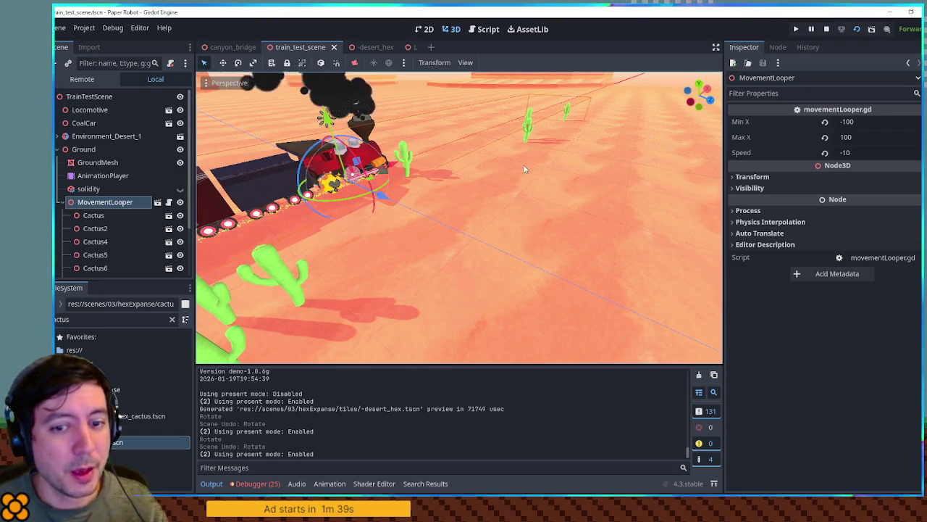
{"action": "left_click_drag", "start_coordinate": [526, 171], "coordinate": [469, 202]}
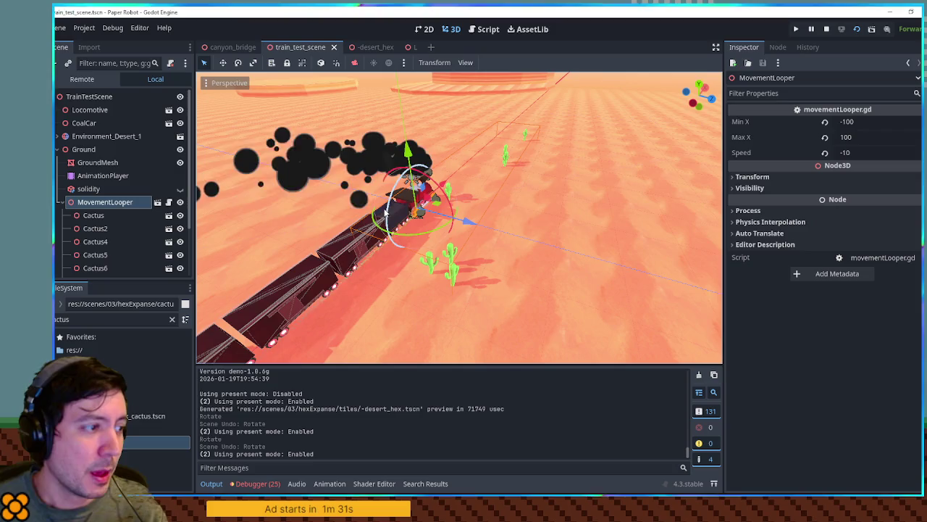
{"action": "left_click_drag", "start_coordinate": [411, 212], "coordinate": [462, 211]}
{"action": "scroll", "coordinate": [462, 210], "scroll_direction": "up", "scroll_amount": 3}
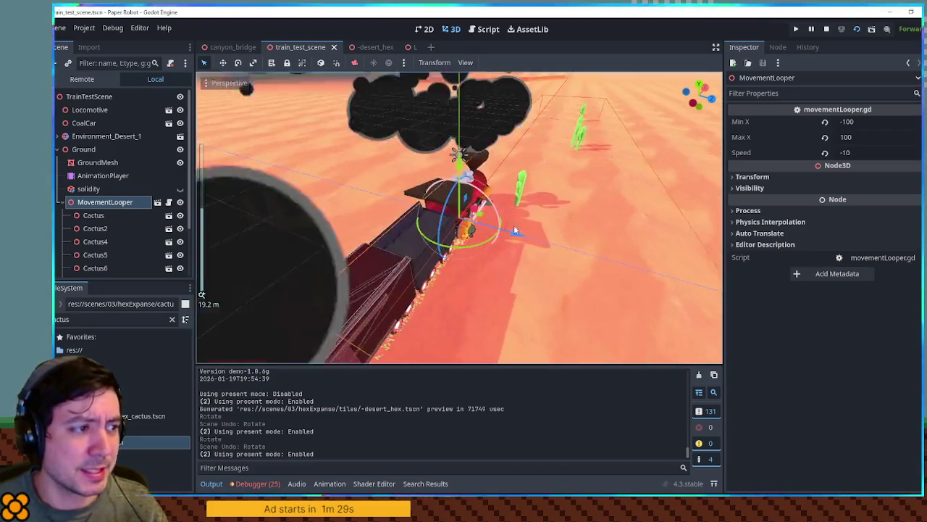
{"action": "scroll", "coordinate": [462, 210], "scroll_direction": "up", "scroll_amount": 5}
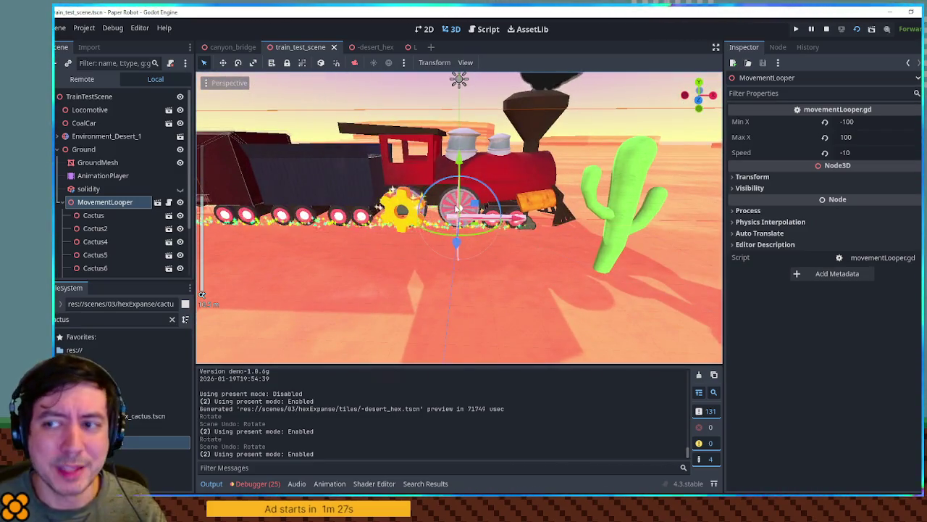
{"action": "mouse_move", "coordinate": [458, 208]}
{"action": "left_mouse_down"}
{"action": "mouse_move", "coordinate": [509, 221]}
{"action": "mouse_move", "coordinate": [456, 208]}
{"action": "left_mouse_up"}
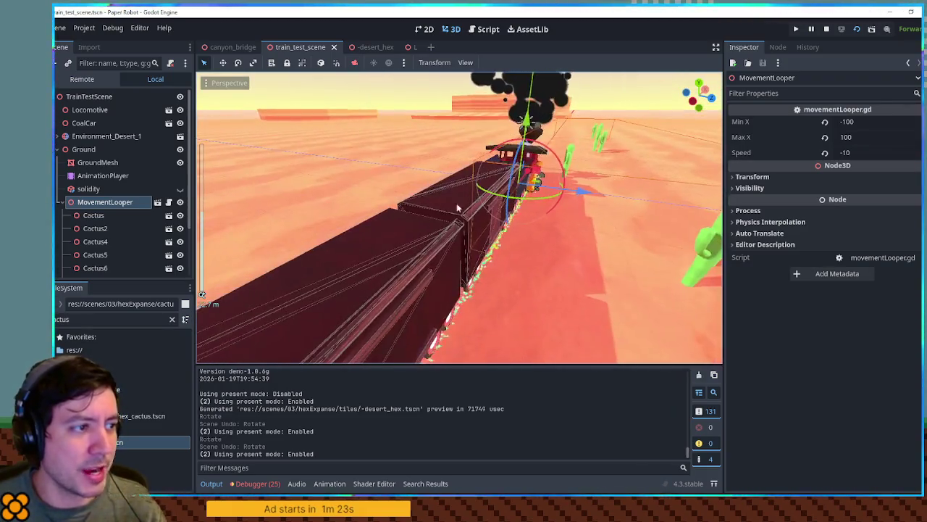
{"action": "mouse_move", "coordinate": [364, 270]}
{"action": "left_mouse_down"}
{"action": "mouse_move", "coordinate": [435, 234]}
{"action": "mouse_move", "coordinate": [363, 334]}
{"action": "left_mouse_up"}
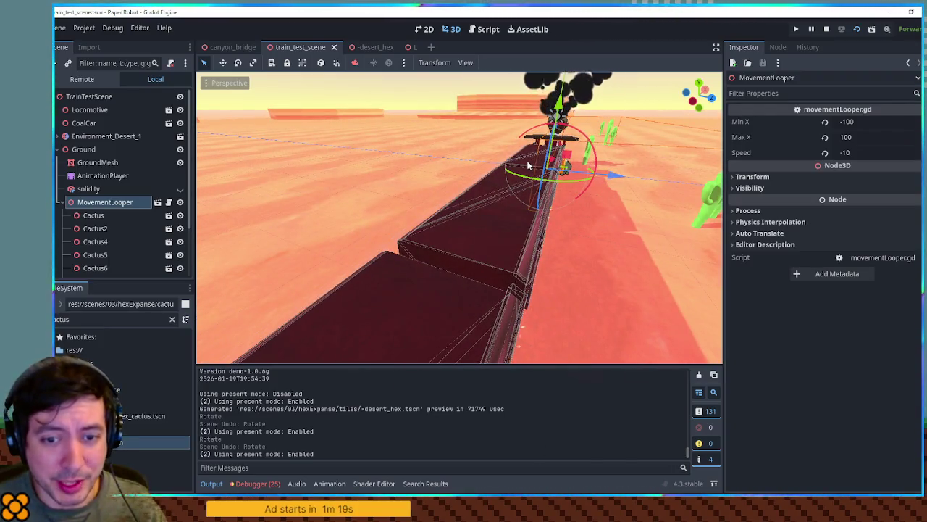
{"action": "left_click_drag", "start_coordinate": [509, 211], "coordinate": [402, 228]}
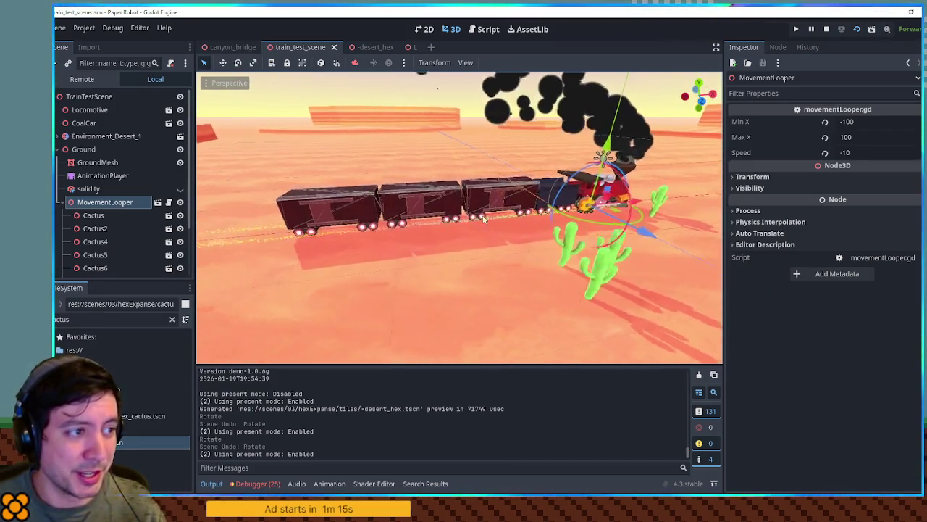
{"action": "scroll", "coordinate": [488, 216], "scroll_direction": "up", "scroll_amount": 5}
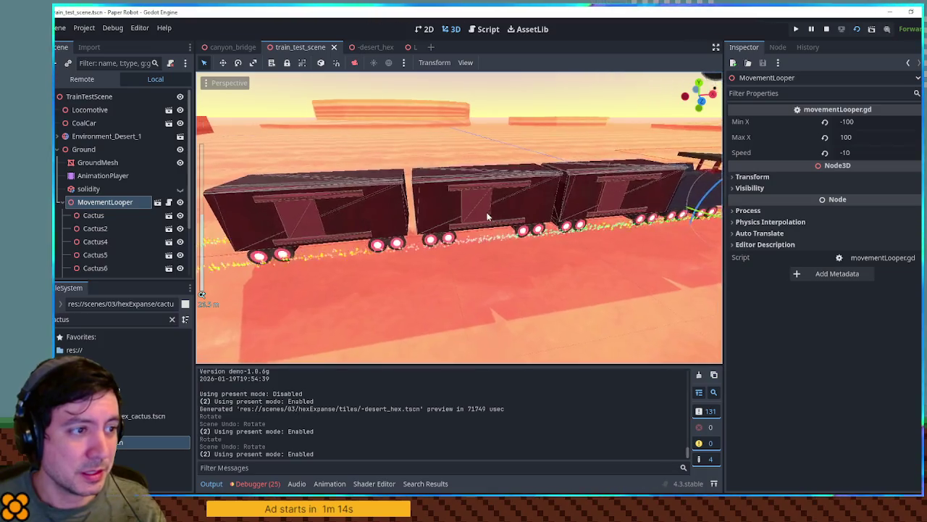
{"action": "left_click_drag", "start_coordinate": [487, 216], "coordinate": [481, 212]}
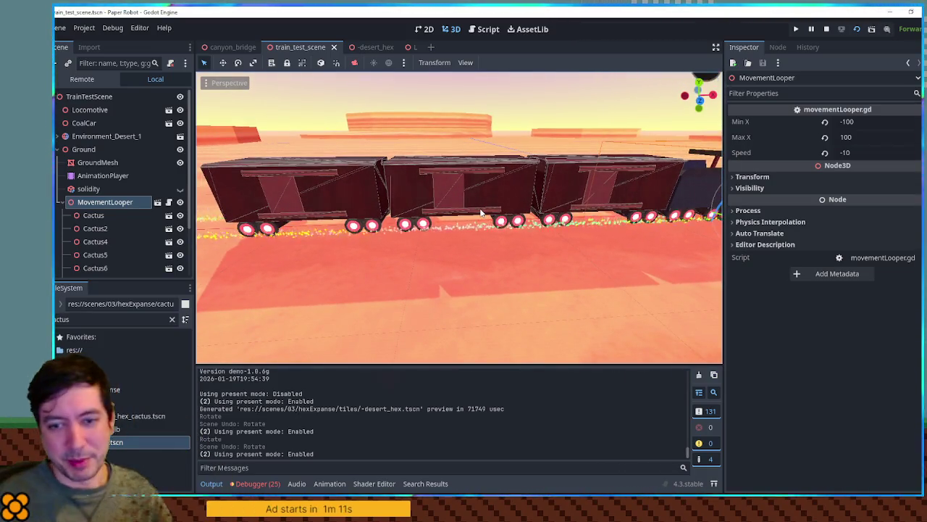
{"action": "scroll", "coordinate": [446, 212], "scroll_direction": "down", "scroll_amount": 5}
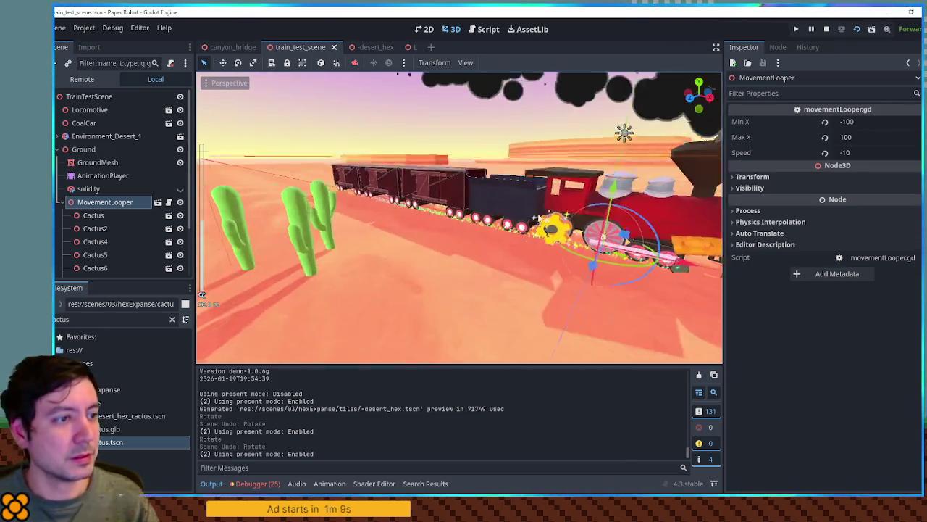
{"action": "key", "text": "F6"}
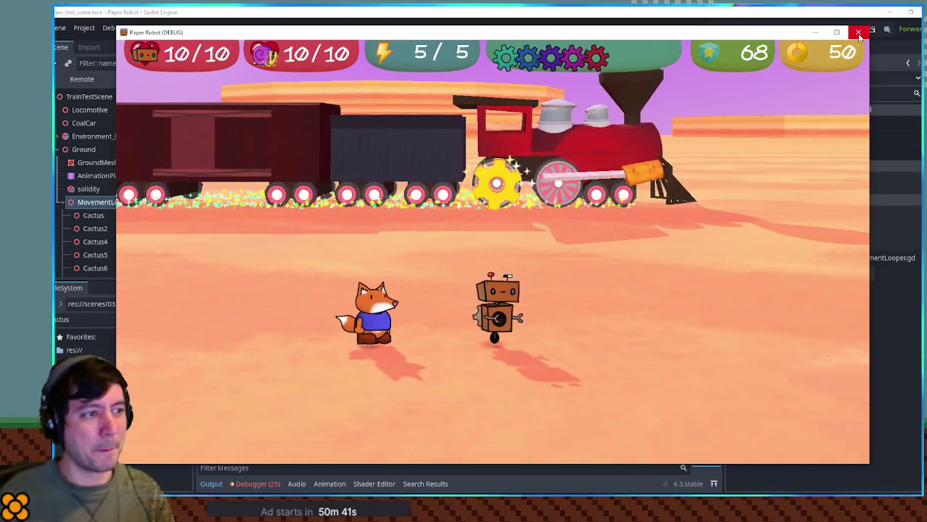
Step: Stop the game, collapse MovementLooper's cactus nodes, and save train_test_scene
{"action": "left_click", "coordinate": [859, 34]}
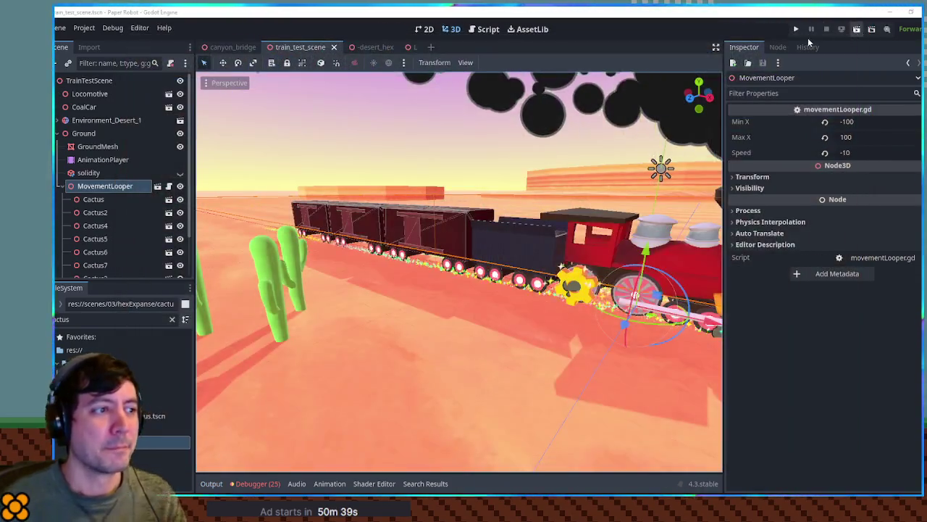
{"action": "left_click", "coordinate": [601, 232]}
{"action": "scroll", "coordinate": [601, 231], "scroll_direction": "down", "scroll_amount": 5}
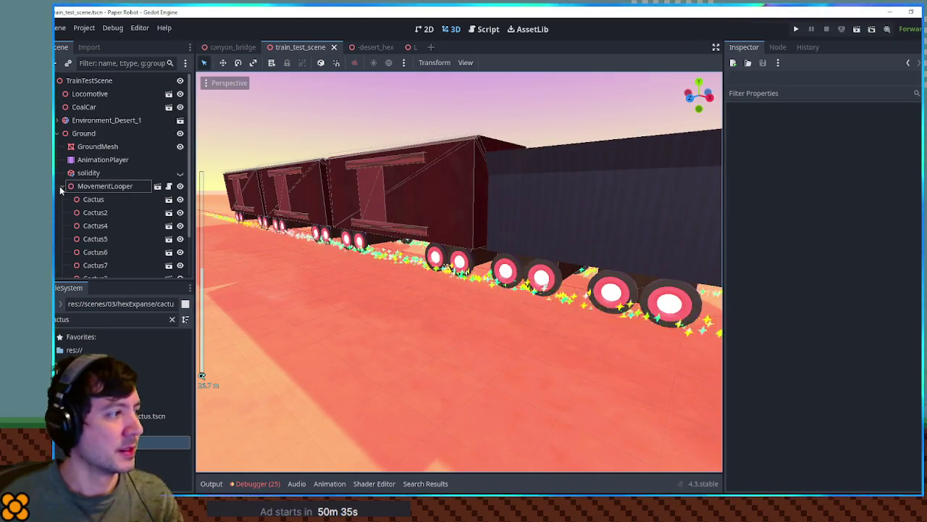
{"action": "left_click", "coordinate": [62, 187]}
{"action": "key", "text": "ctrl+s"}
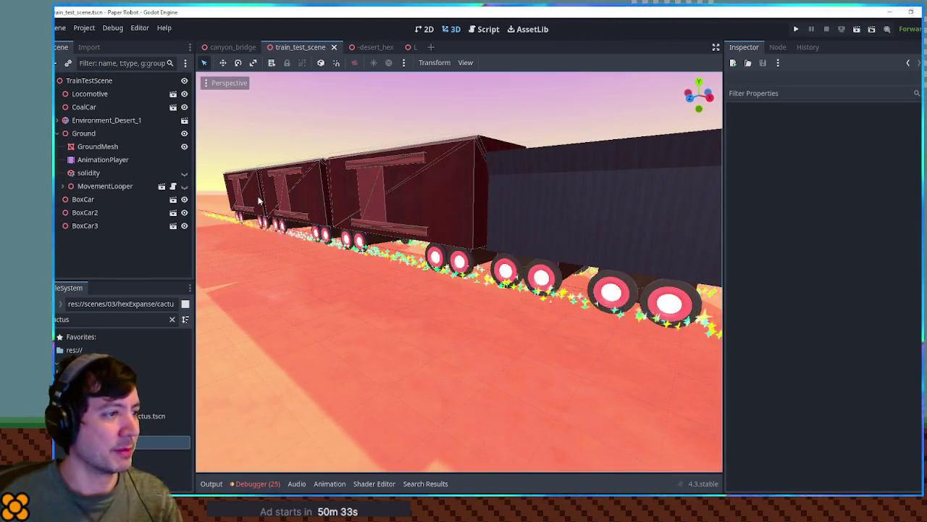
Step: Zoom and swing the view low over the box cars toward the locomotive's smoke
{"action": "scroll", "coordinate": [442, 196], "scroll_direction": "down", "scroll_amount": 5}
{"action": "scroll", "coordinate": [442, 195], "scroll_direction": "up", "scroll_amount": 5}
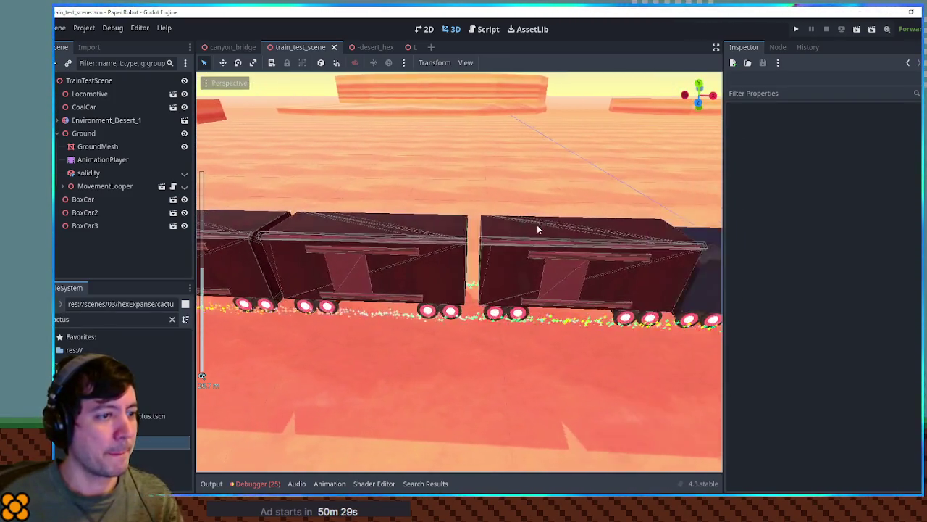
{"action": "scroll", "coordinate": [444, 215], "scroll_direction": "down", "scroll_amount": 2}
{"action": "scroll", "coordinate": [481, 213], "scroll_direction": "up", "scroll_amount": 1}
{"action": "scroll", "coordinate": [482, 217], "scroll_direction": "down", "scroll_amount": 1}
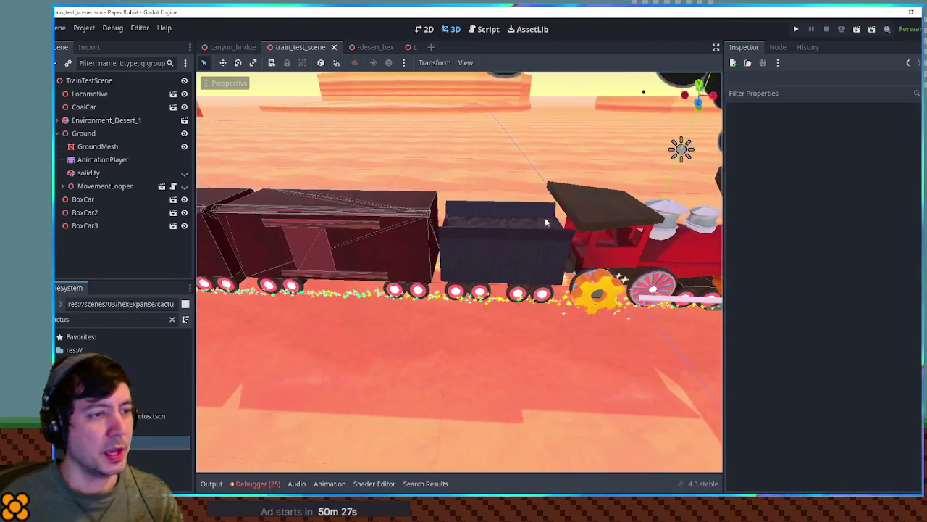
{"action": "mouse_move", "coordinate": [590, 220]}
{"action": "left_mouse_down"}
{"action": "mouse_move", "coordinate": [590, 304]}
{"action": "mouse_move", "coordinate": [589, 275]}
{"action": "mouse_move", "coordinate": [480, 279]}
{"action": "mouse_move", "coordinate": [427, 255]}
{"action": "mouse_move", "coordinate": [431, 281]}
{"action": "left_mouse_up"}
{"action": "scroll", "coordinate": [459, 272], "scroll_direction": "up", "scroll_amount": 5}
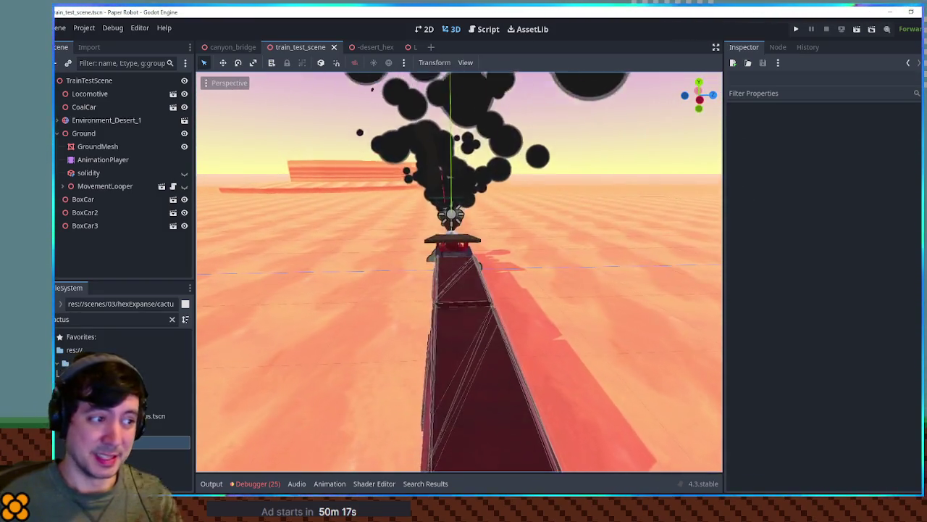
Step: Fly the camera behind and along the train's left side, ending side-on to the box cars
{"action": "scroll", "coordinate": [459, 272], "scroll_direction": "down", "scroll_amount": 5}
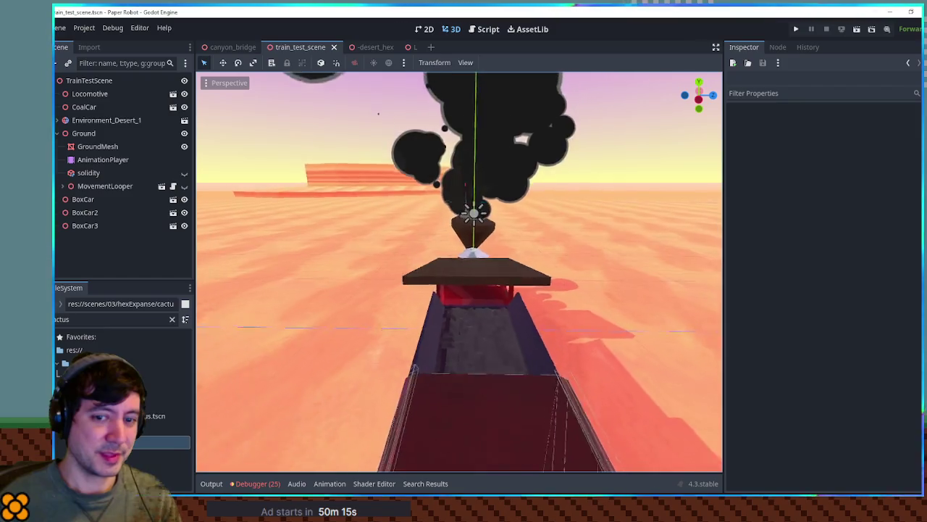
{"action": "key", "text": "s"}
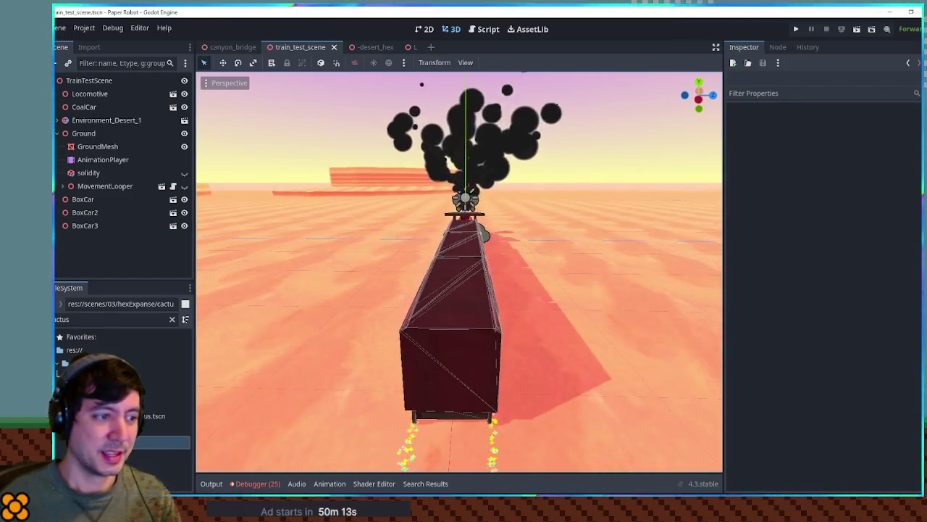
{"action": "key", "text": "w"}
{"action": "key", "text": "a"}
{"action": "key", "text": "d"}
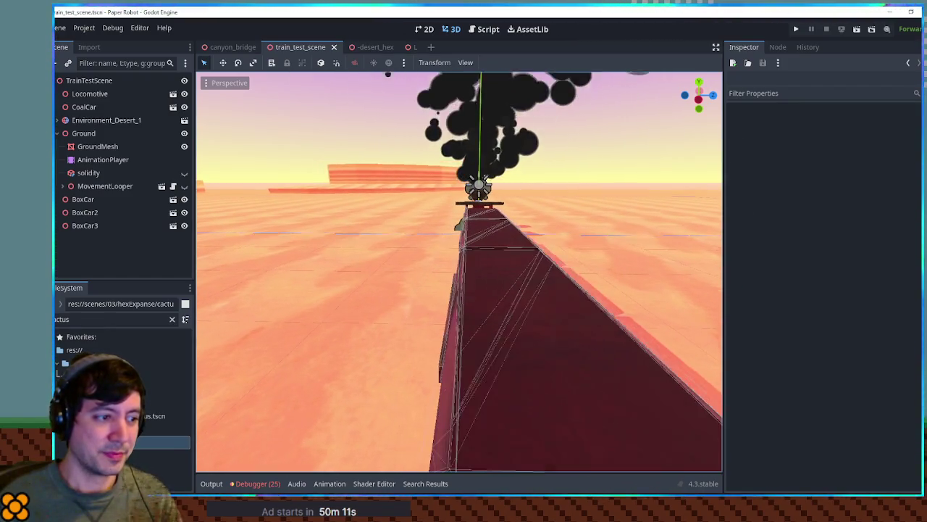
{"action": "key", "text": "s"}
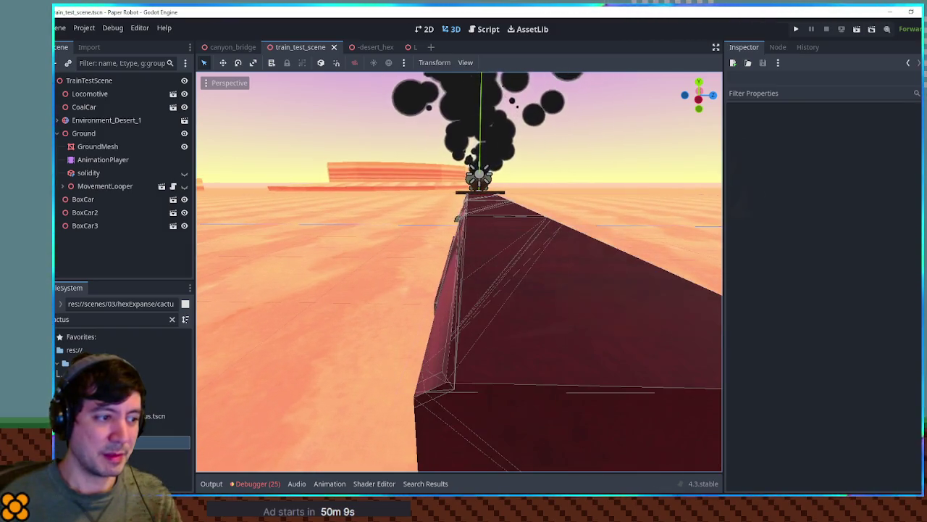
{"action": "key", "text": "a"}
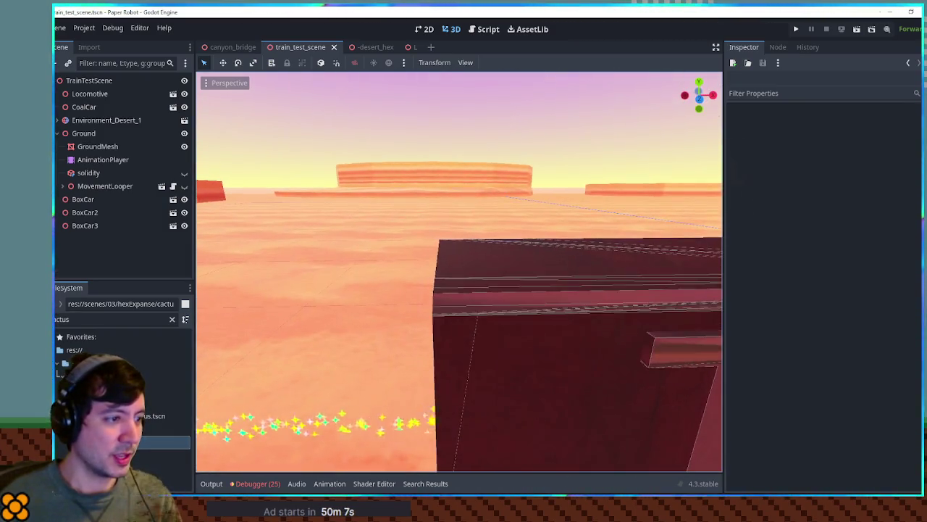
{"action": "key", "text": "w"}
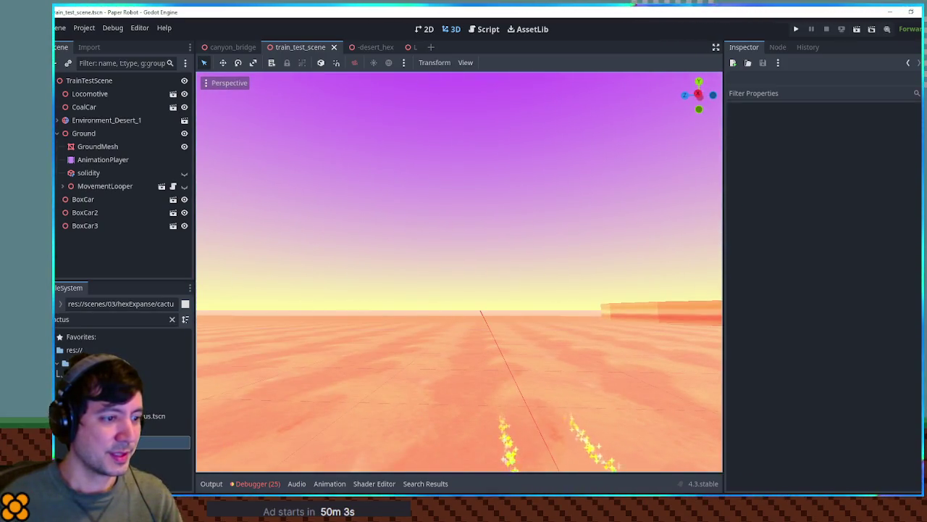
{"action": "key", "text": "w"}
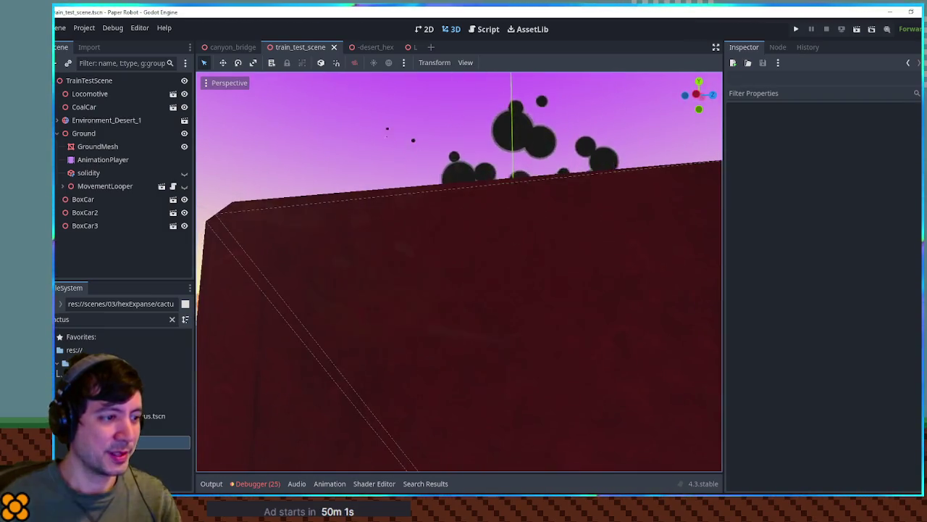
{"action": "key", "text": "s"}
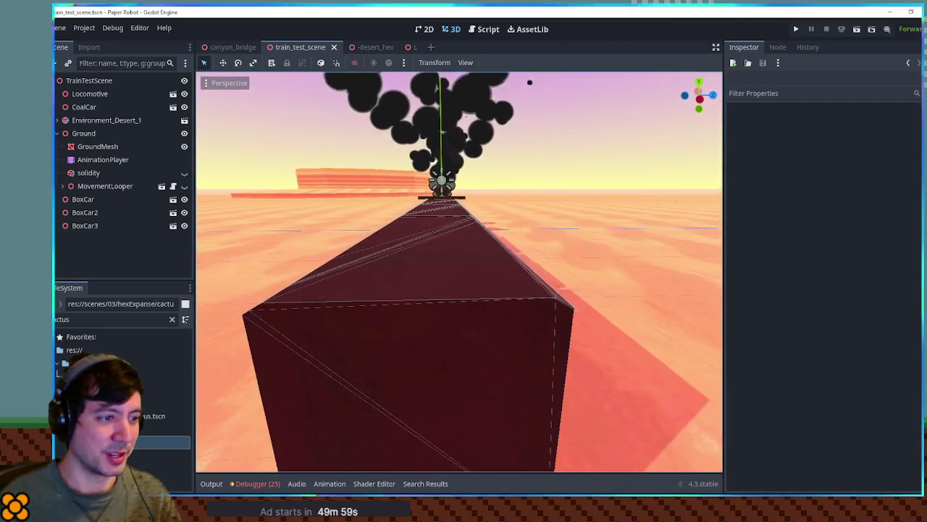
{"action": "key", "text": "s"}
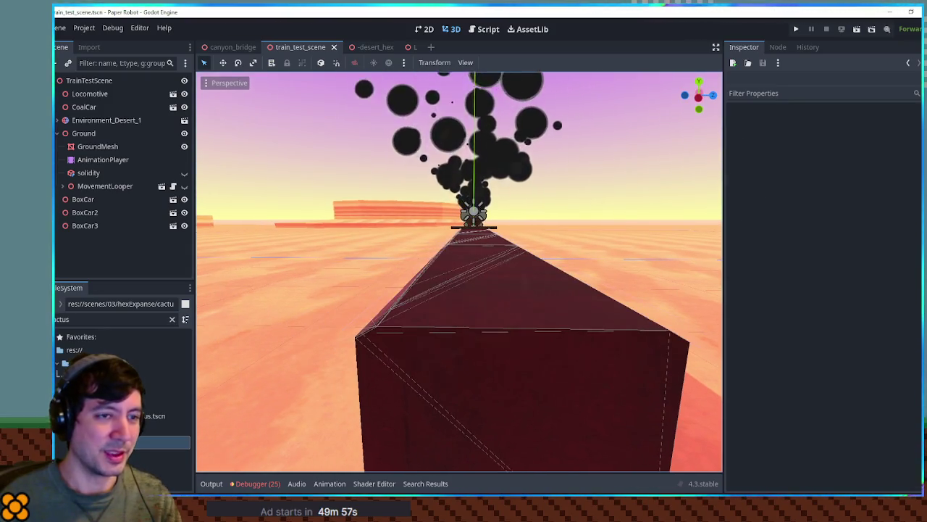
{"action": "key", "text": "a"}
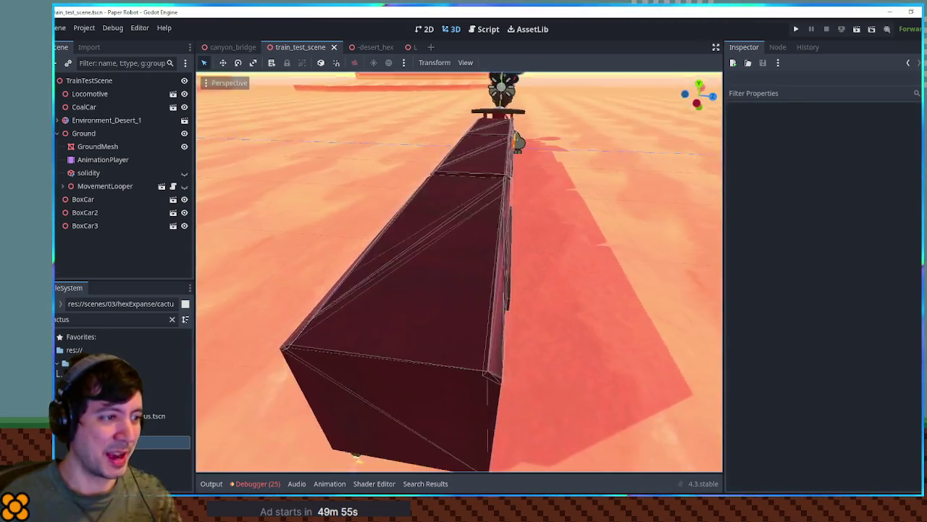
{"action": "key", "text": "d"}
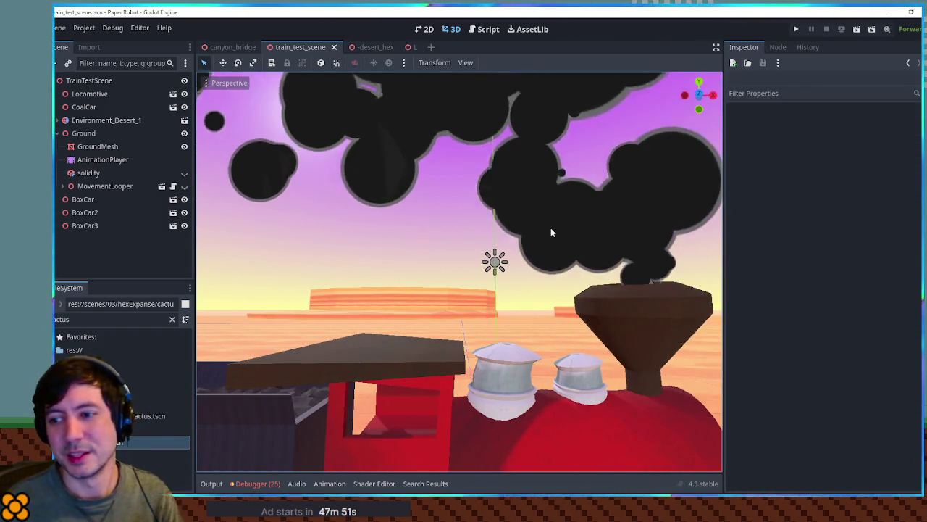
Step: Fly around the train, viewing the boxcars, coal car and red locomotive close up
{"action": "key", "text": "w"}
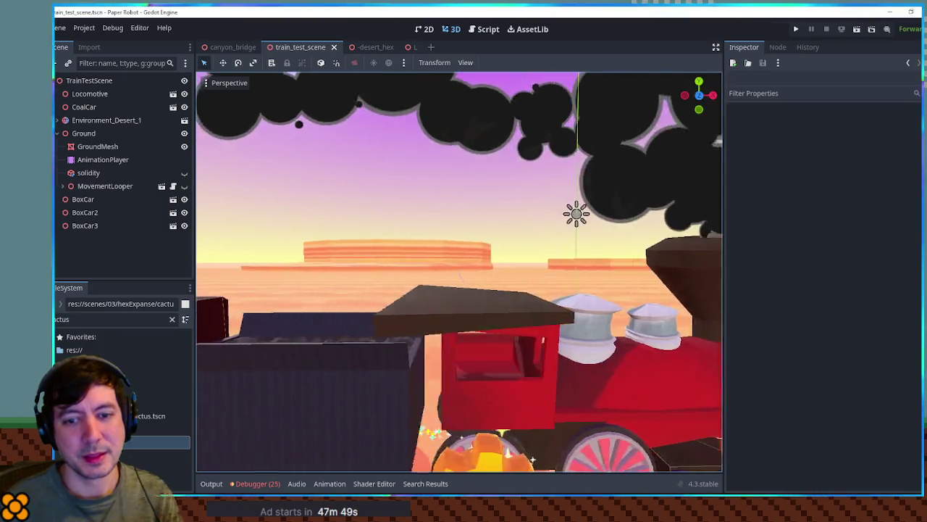
{"action": "key", "text": "s"}
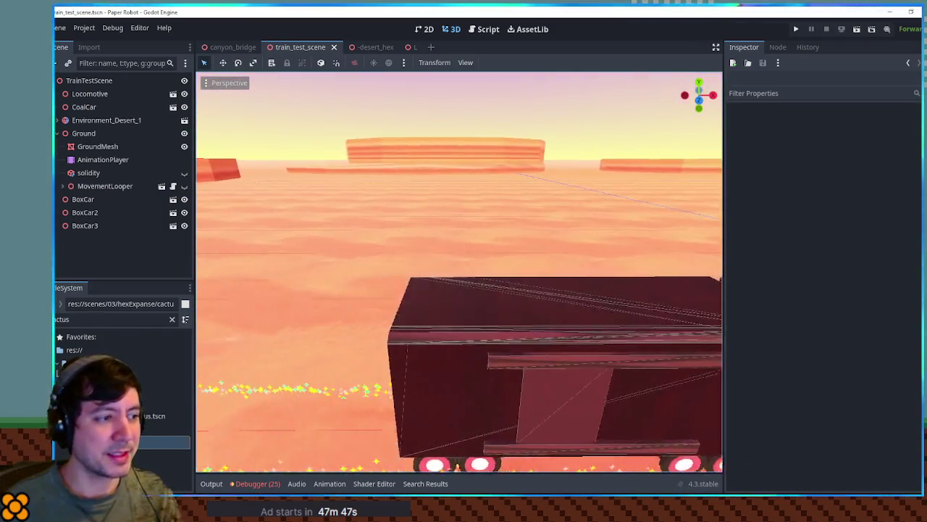
{"action": "key", "text": "a"}
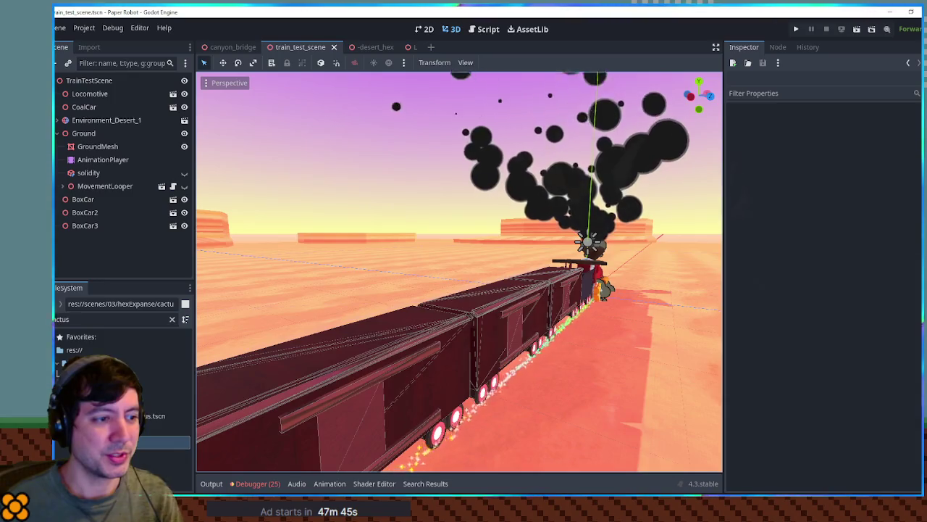
{"action": "key", "text": "a"}
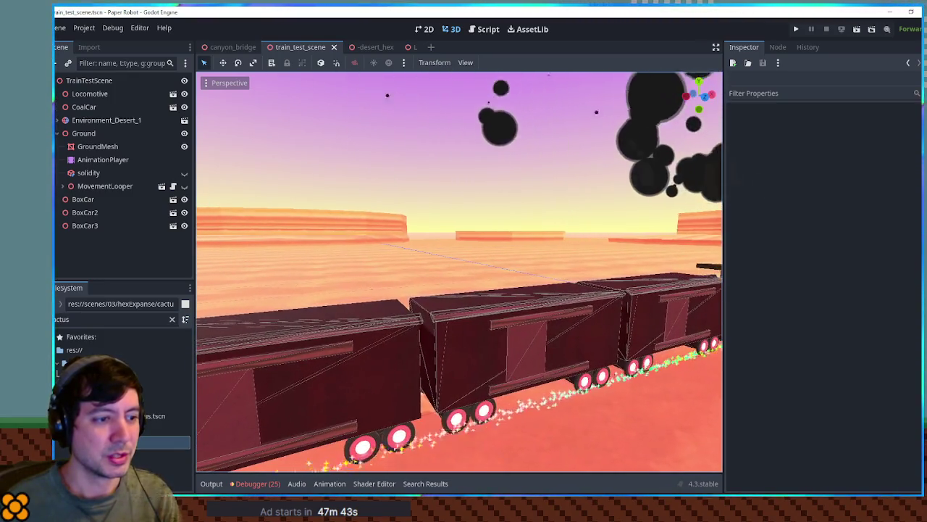
{"action": "key", "text": "d"}
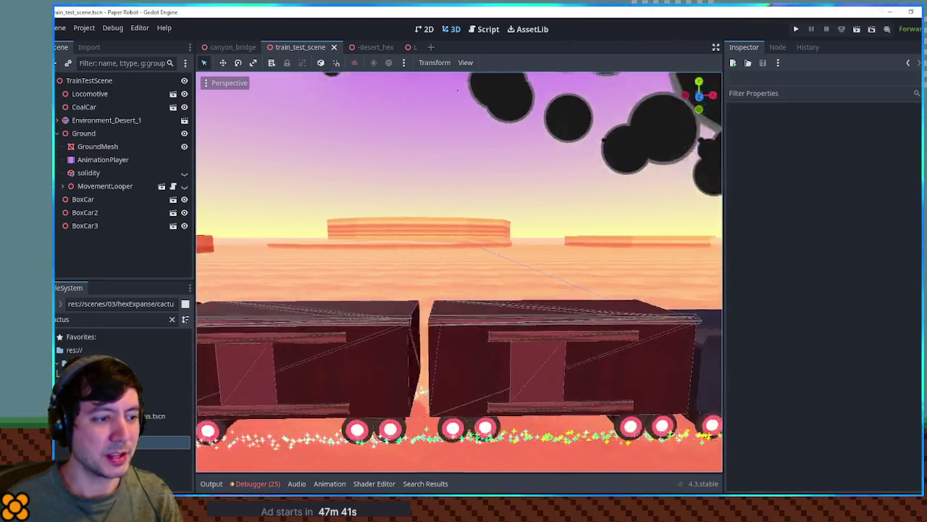
{"action": "key", "text": "d"}
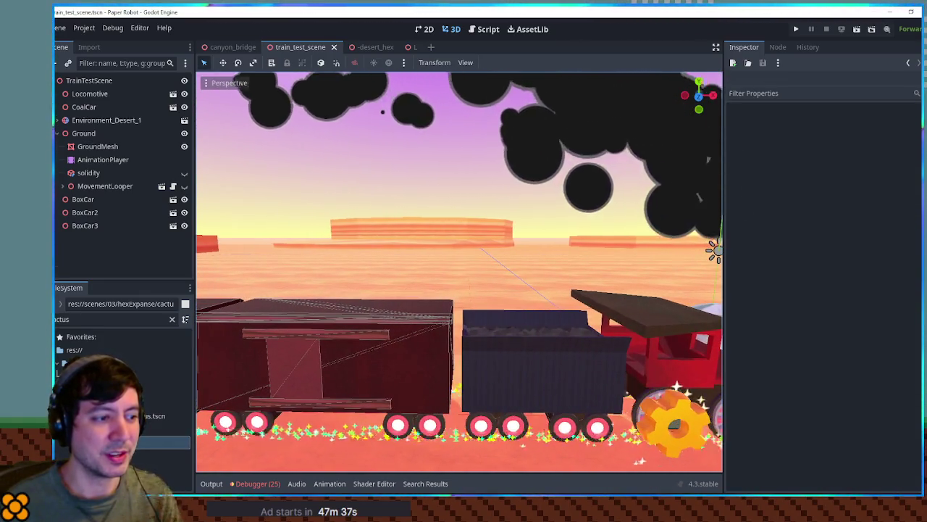
{"action": "key", "text": "w"}
{"action": "key", "text": "a"}
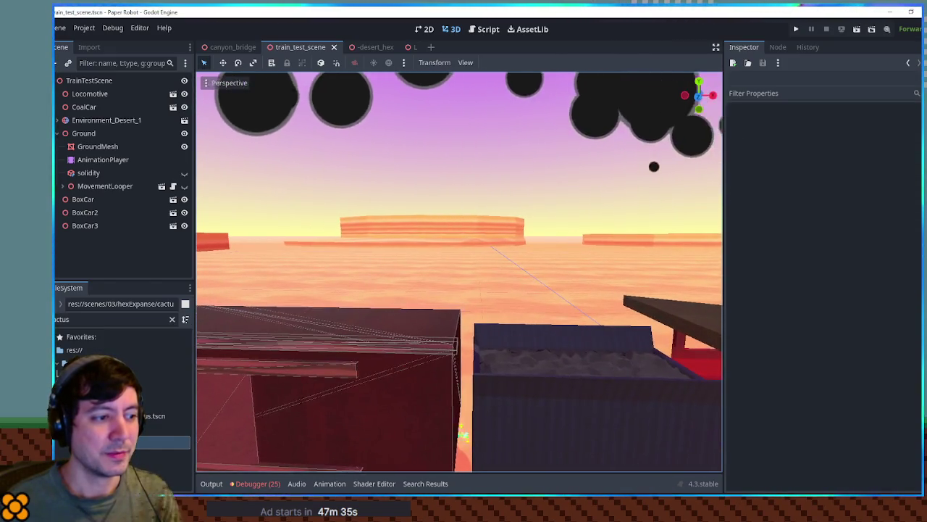
Step: Turn behind the train, fly along it to the cab, and pull back toward the smoke plume
{"action": "left_click_drag", "start_coordinate": [459, 273], "coordinate": [406, 275]}
{"action": "key", "text": "w"}
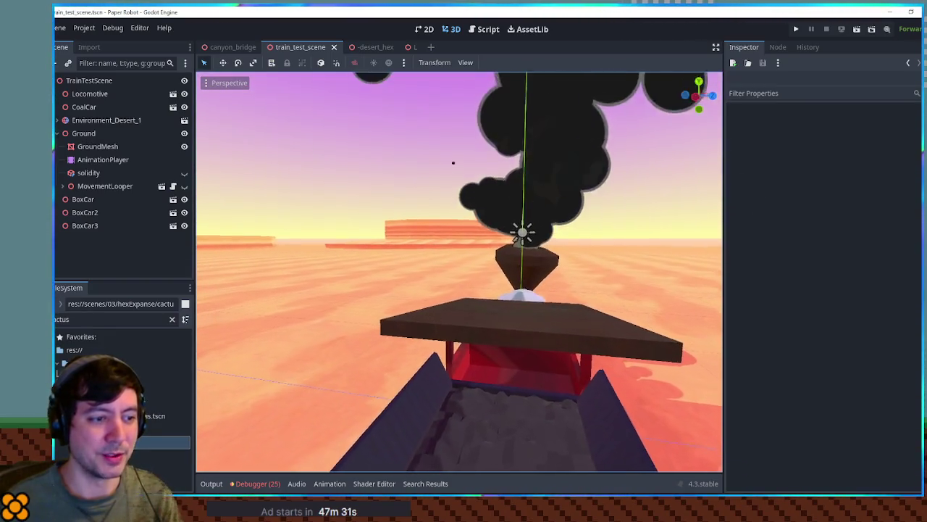
{"action": "key", "text": "w"}
{"action": "key", "text": "s"}
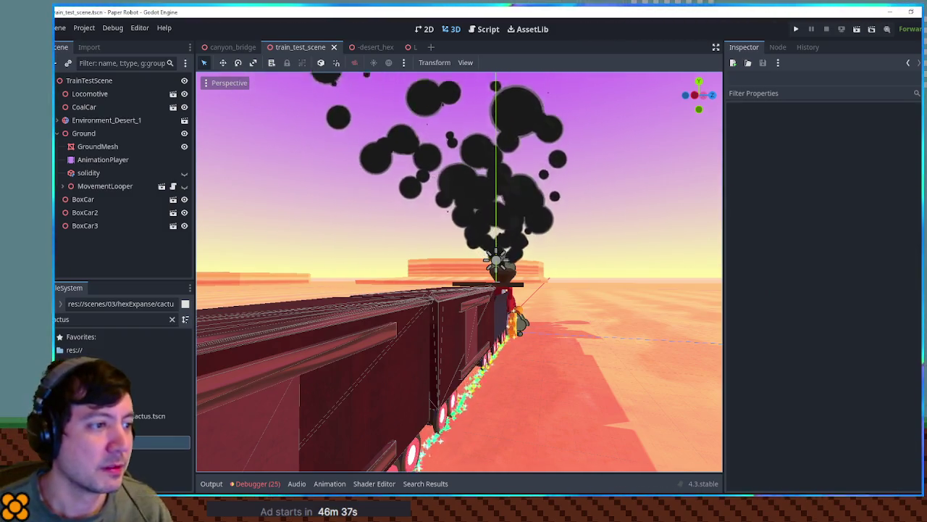
Step: Fly up beside the coal car's heaped load, then pull back to see the smoking train
{"action": "key", "text": "w"}
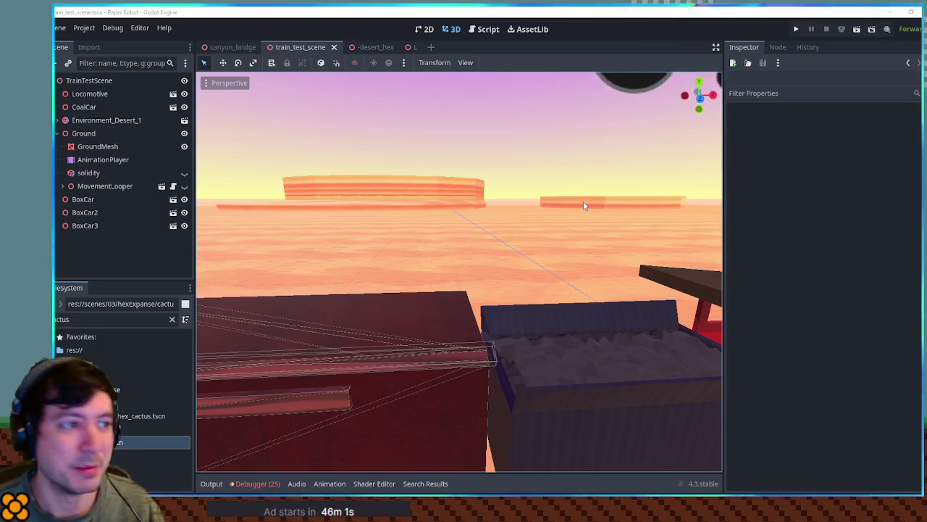
{"action": "mouse_move", "coordinate": [566, 155]}
{"action": "left_mouse_down"}
{"action": "mouse_move", "coordinate": [521, 217]}
{"action": "mouse_move", "coordinate": [467, 221]}
{"action": "left_mouse_up"}
{"action": "scroll", "coordinate": [459, 272], "scroll_direction": "up", "scroll_amount": 3}
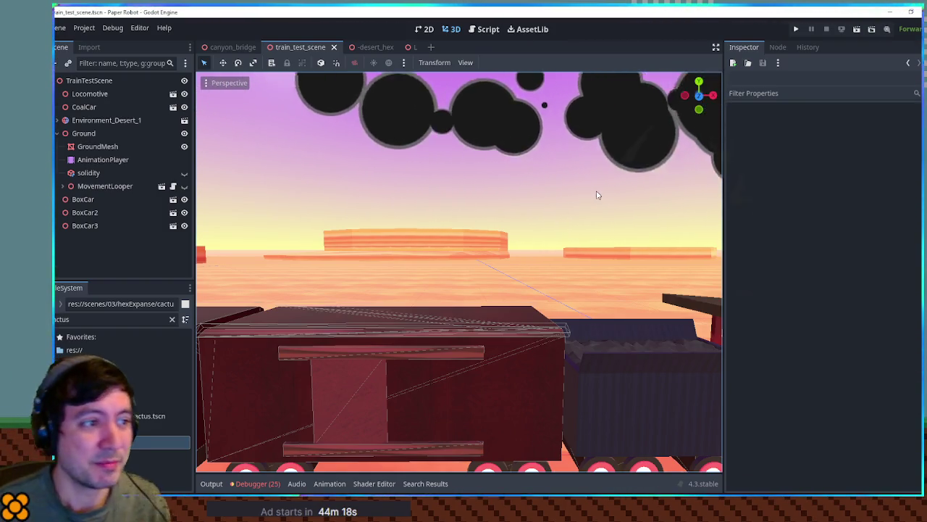
{"action": "left_click_drag", "start_coordinate": [597, 194], "coordinate": [589, 194]}
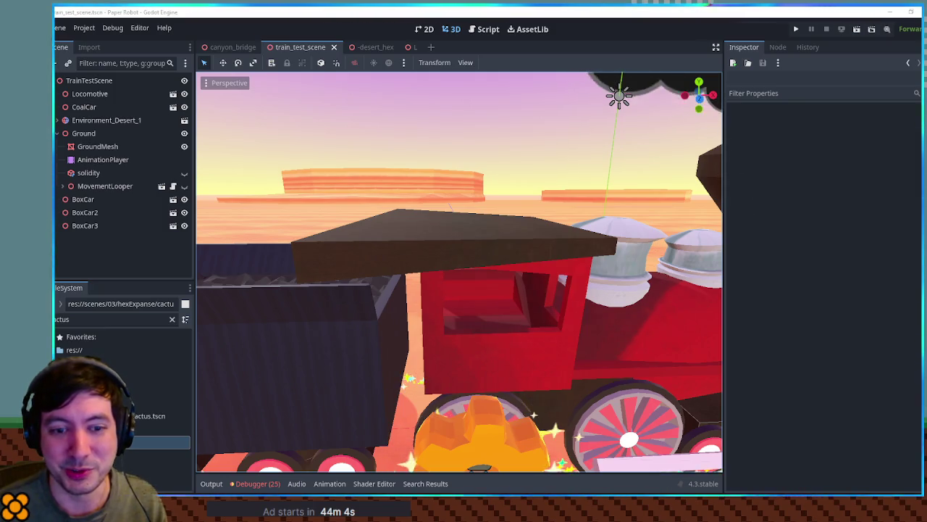
Step: Look around inside the red locomotive cab, then pull back to frame the whole smoking train
{"action": "left_click_drag", "start_coordinate": [526, 124], "coordinate": [526, 124]}
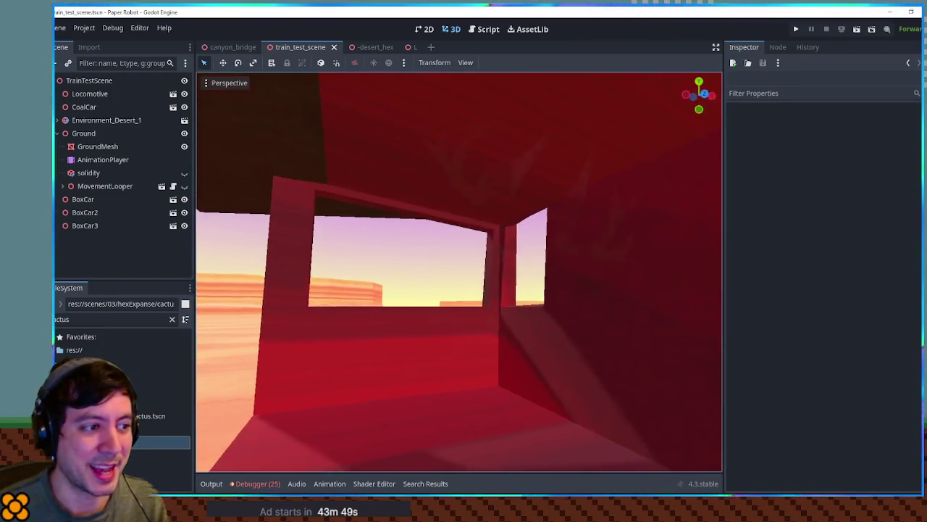
{"action": "left_click_drag", "start_coordinate": [526, 124], "coordinate": [526, 124]}
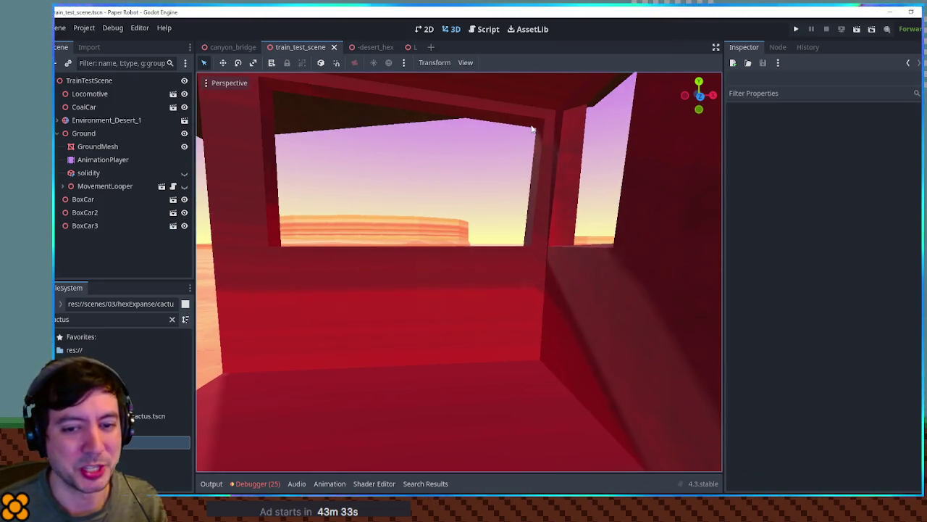
{"action": "left_click_drag", "start_coordinate": [538, 114], "coordinate": [539, 116]}
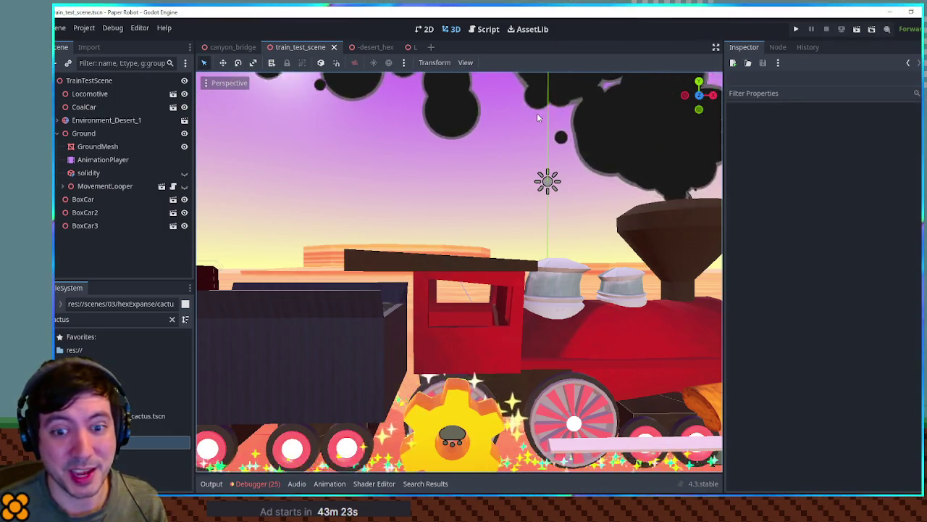
{"action": "left_click_drag", "start_coordinate": [535, 123], "coordinate": [536, 123]}
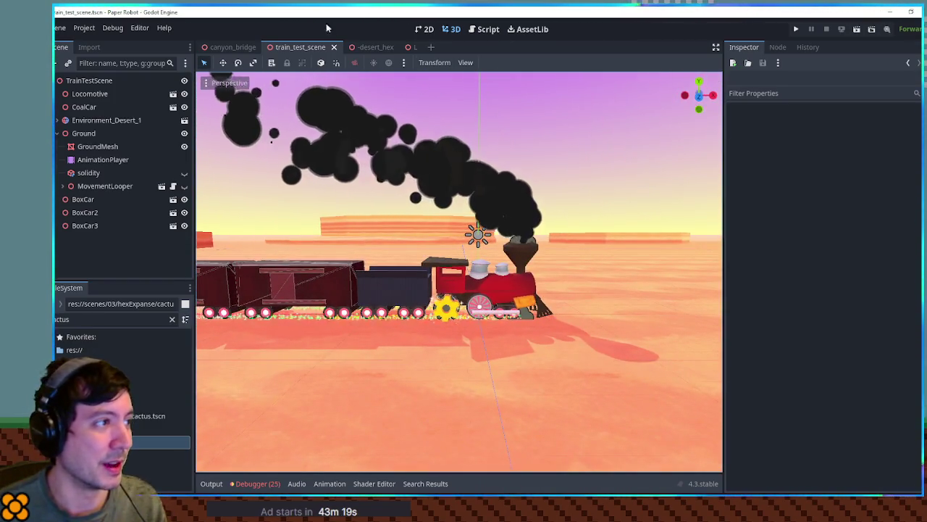
Step: Close the desert_hex tab and open hexExpanse.tscn by filtering the FileSystem for 'expa'
{"action": "middle_click", "coordinate": [376, 47]}
{"action": "left_click", "coordinate": [171, 318]}
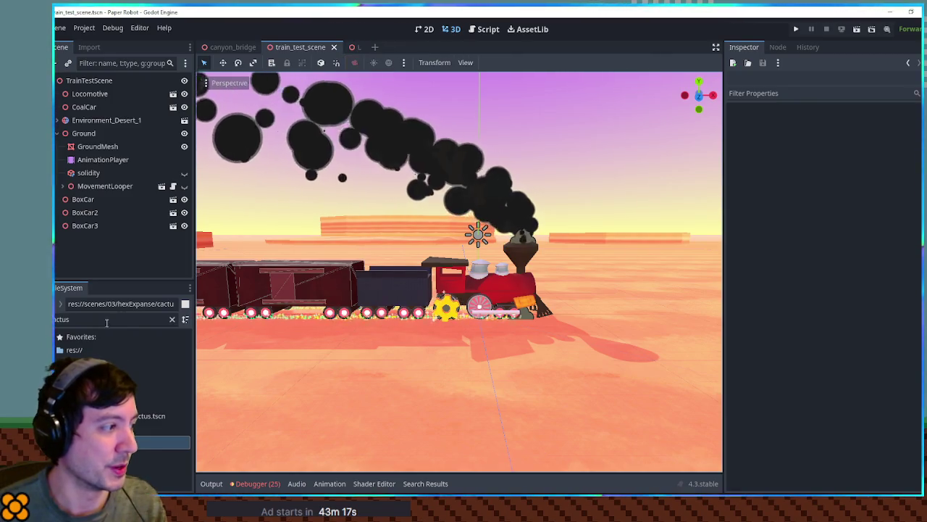
{"action": "type", "text": "expa"}
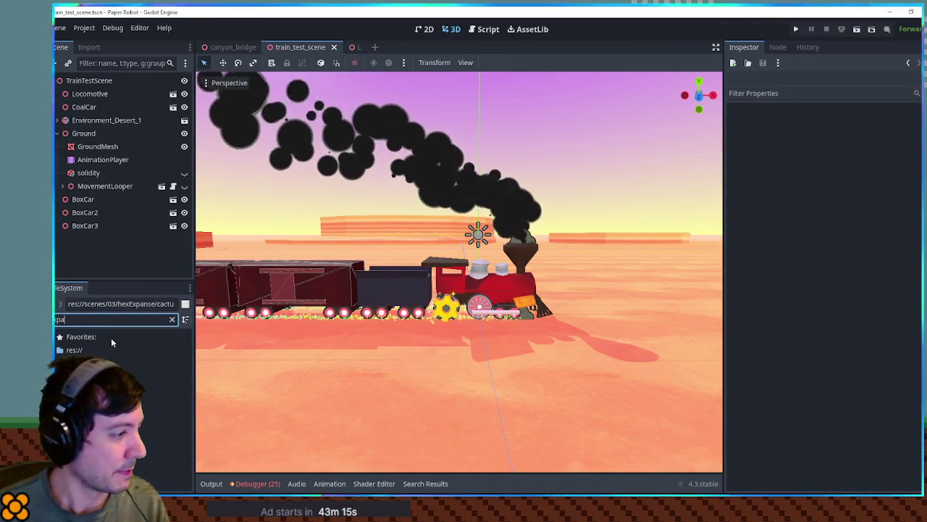
{"action": "key", "text": "Return"}
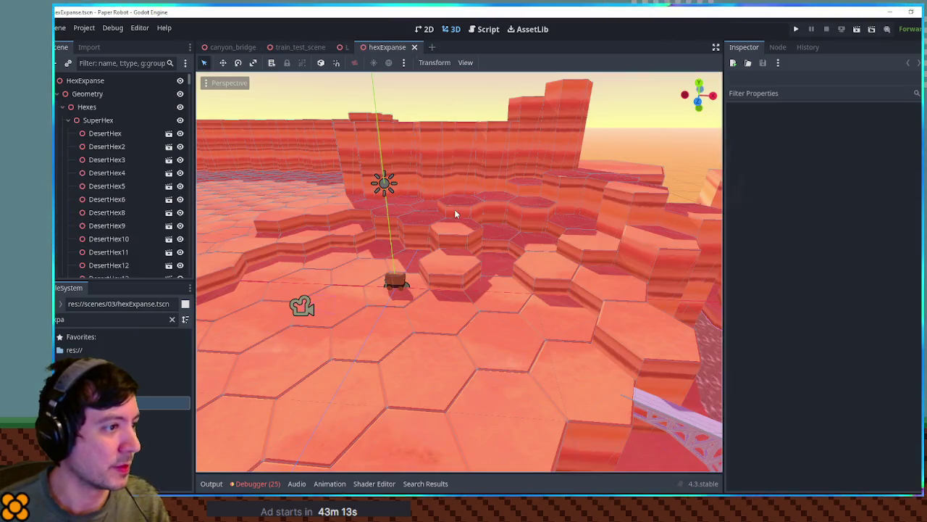
Step: Fly over the hex floor past the cacti and robot toward the long canyon wall
{"action": "key", "text": "w"}
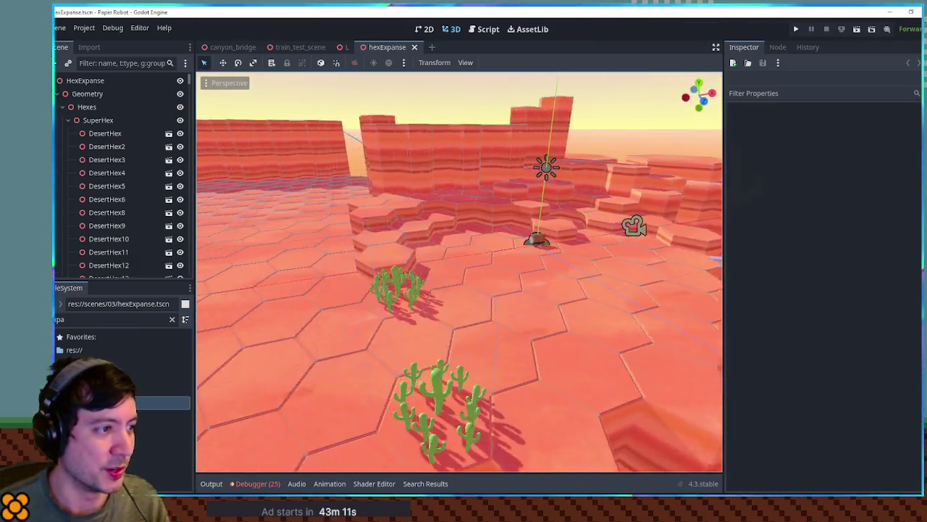
{"action": "key", "text": "w"}
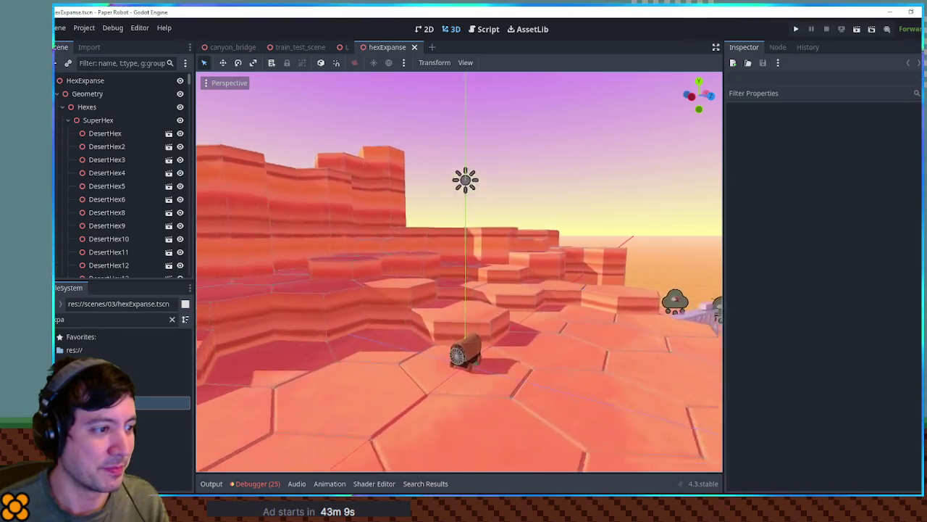
{"action": "key", "text": "w"}
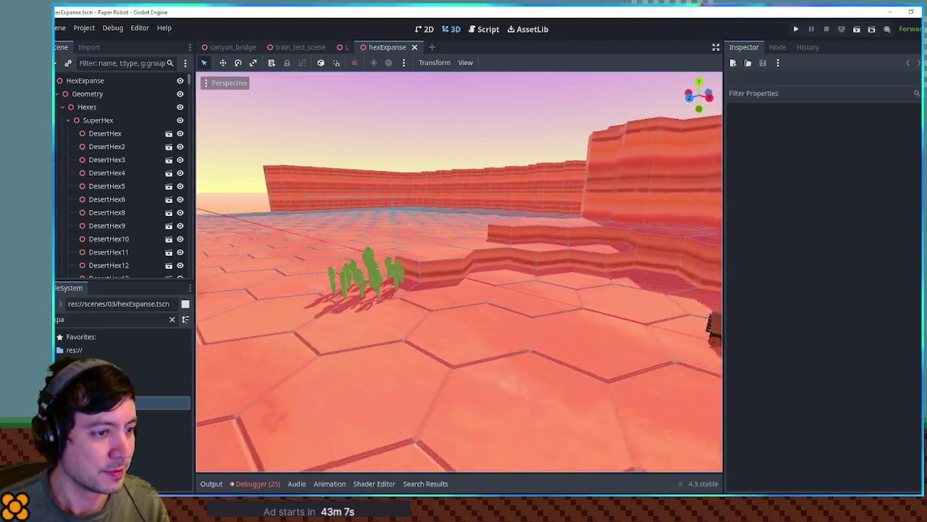
{"action": "key", "text": "w"}
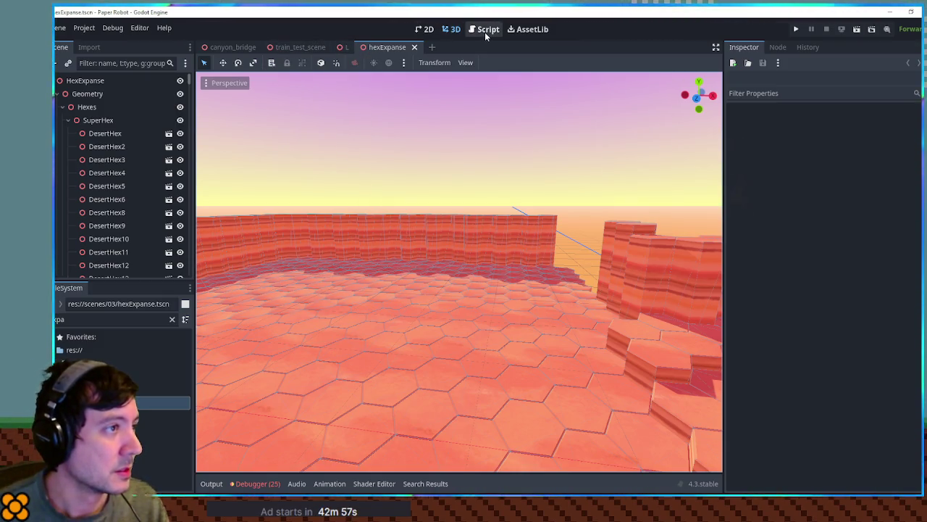
Step: Switch to the train_test_scene tab
{"action": "left_click", "coordinate": [301, 48]}
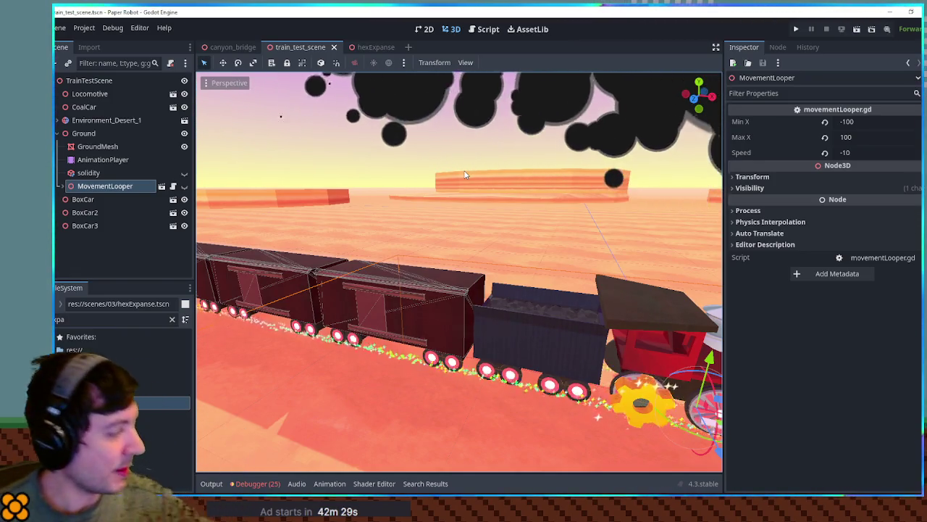
{"action": "left_click", "coordinate": [447, 162]}
{"action": "scroll", "coordinate": [447, 163], "scroll_direction": "up", "scroll_amount": 5}
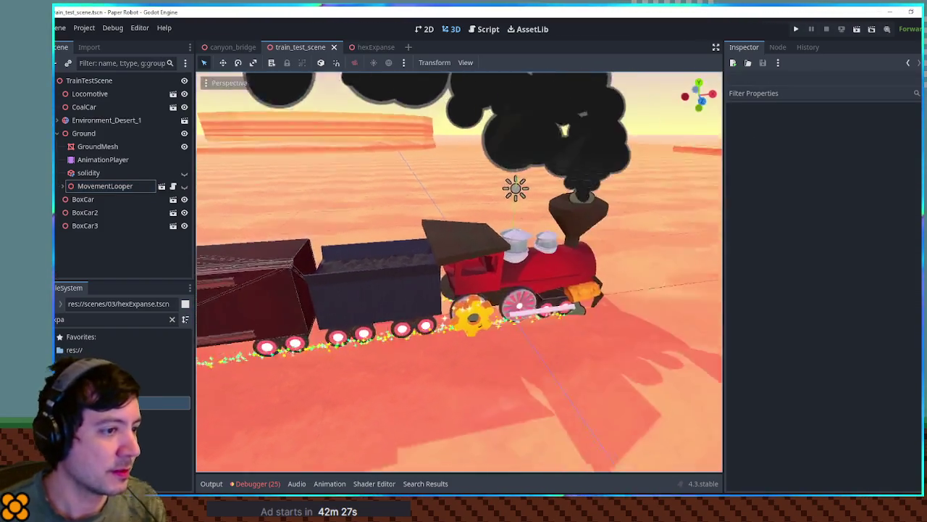
{"action": "key", "text": "a"}
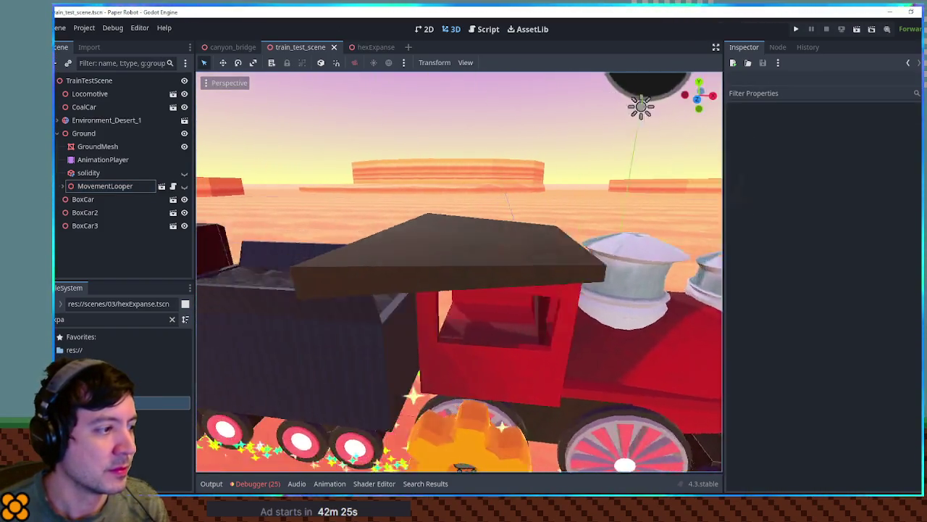
{"action": "key", "text": "a"}
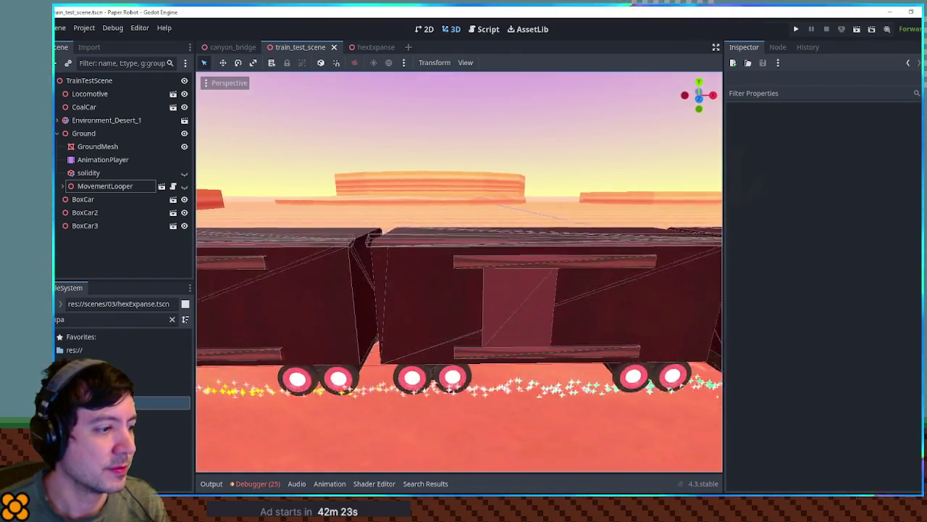
{"action": "key", "text": "a"}
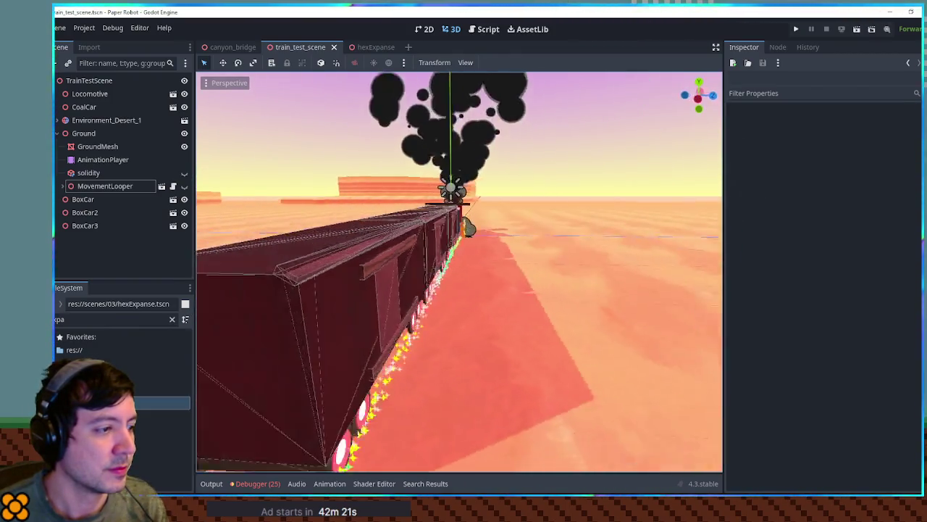
{"action": "key", "text": "w"}
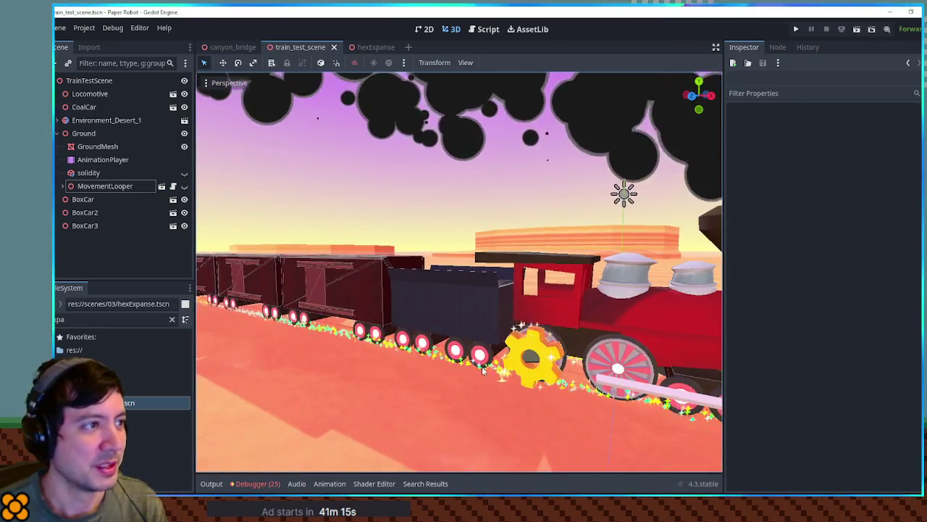
{"action": "key", "text": "F6"}
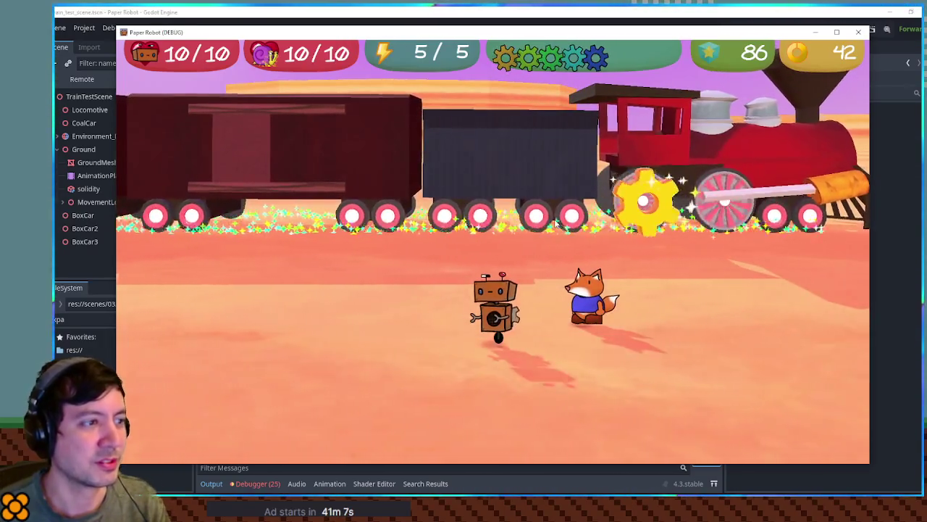
Step: Walk the robot along the train toward the locomotive, then close the game window
{"action": "key", "text": "d"}
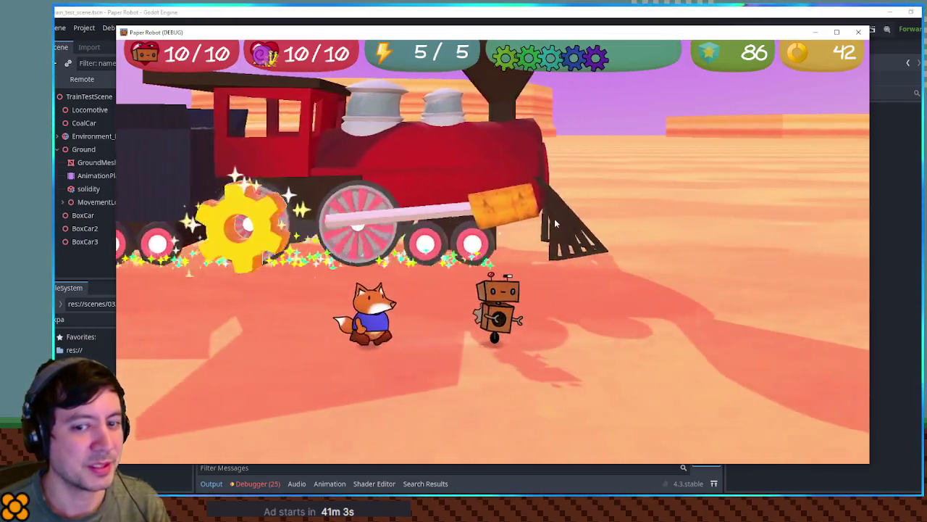
{"action": "key", "text": "a"}
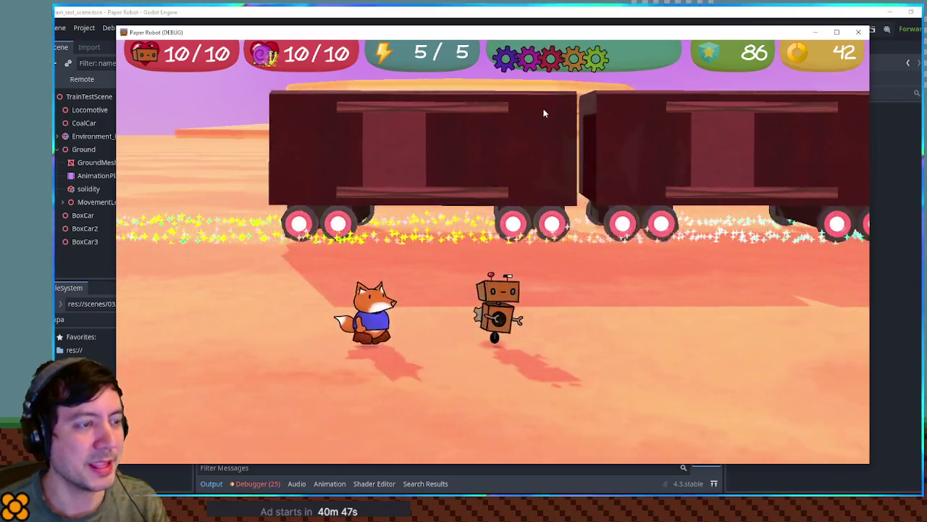
{"action": "left_click", "coordinate": [857, 33]}
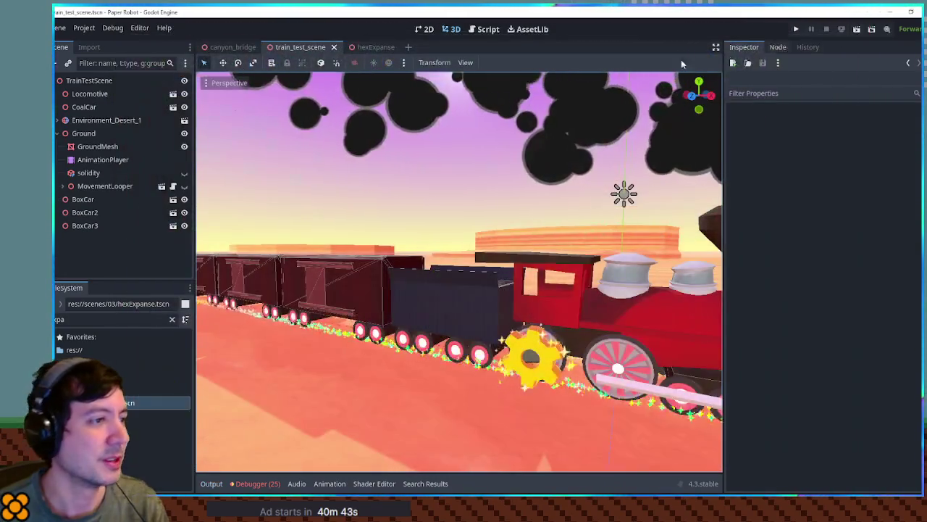
Step: Open the BoxCar node's own box_car scene for editing
{"action": "left_click", "coordinate": [116, 199]}
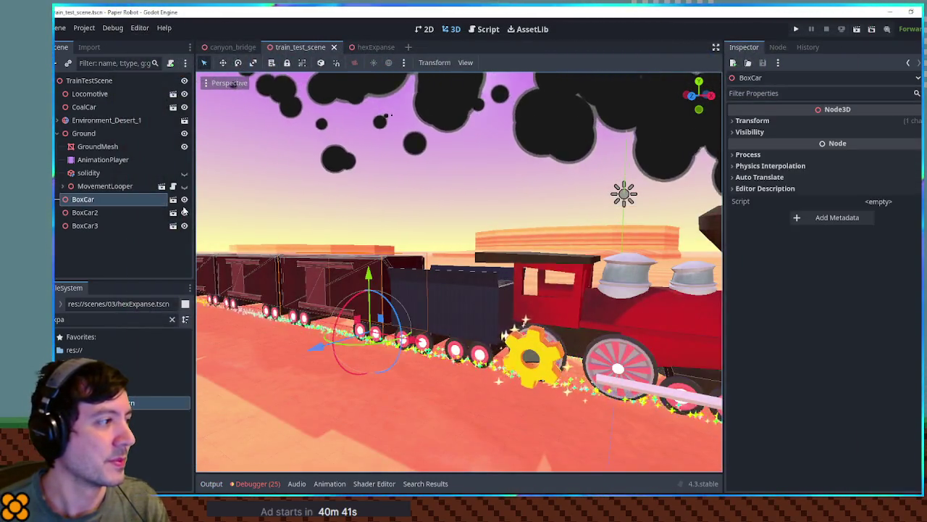
{"action": "left_click", "coordinate": [173, 199]}
{"action": "scroll", "coordinate": [613, 265], "scroll_direction": "up", "scroll_amount": 5}
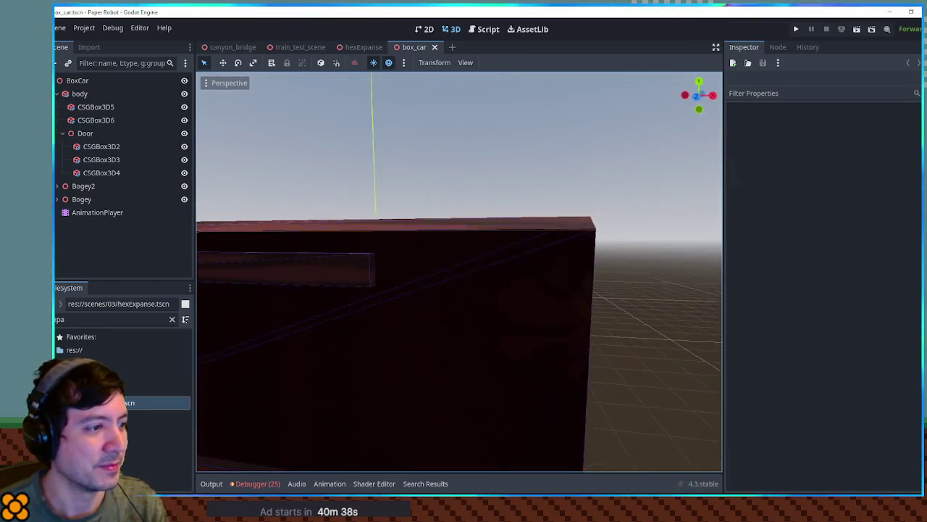
Step: Add a Node3D named Ladder under body and move it to the car's end at Z 1.474
{"action": "scroll", "coordinate": [579, 261], "scroll_direction": "down", "scroll_amount": 2}
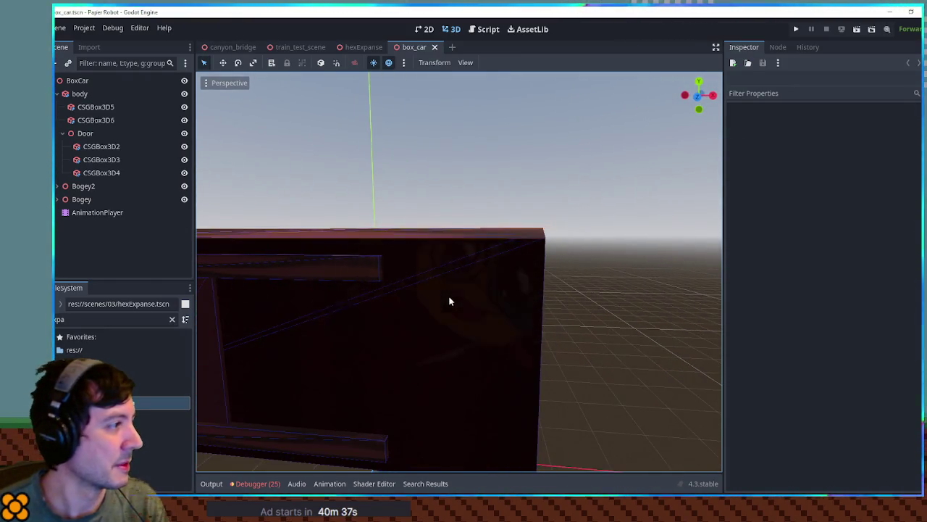
{"action": "left_click", "coordinate": [389, 286]}
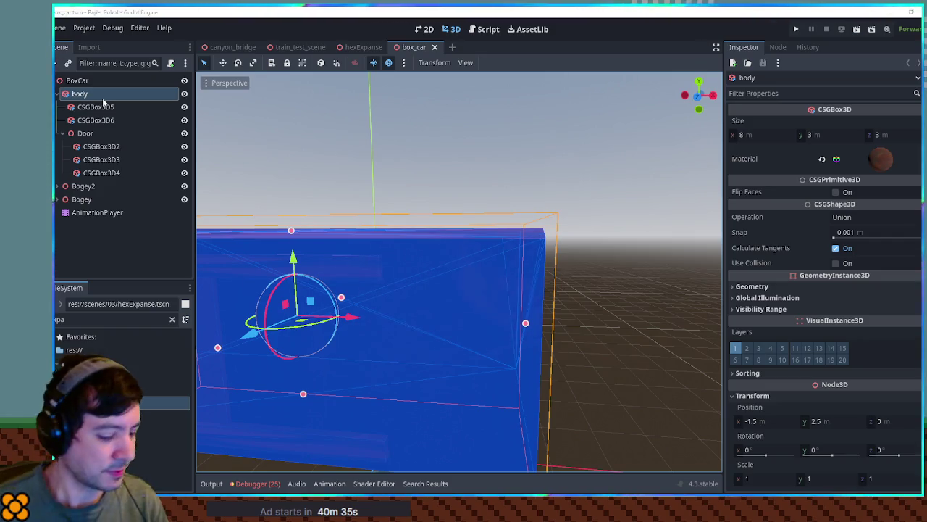
{"action": "key", "text": "ctrl+v"}
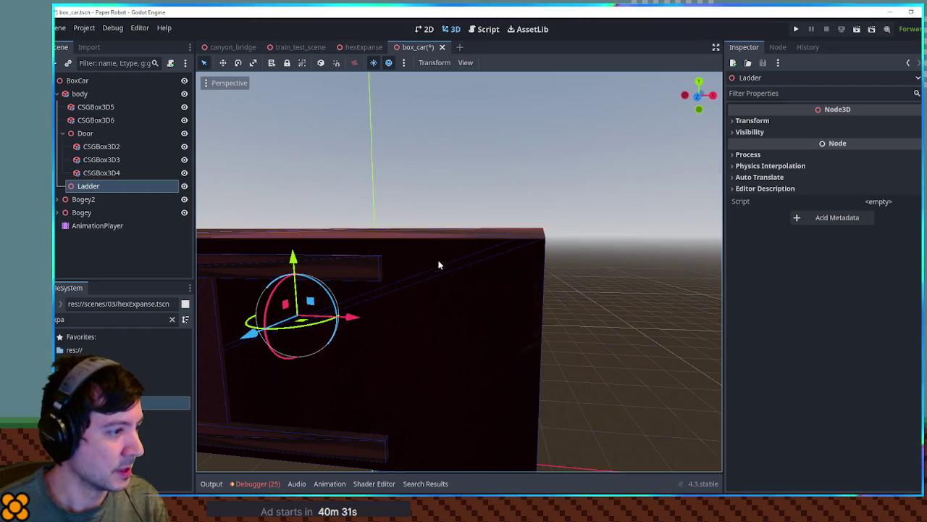
{"action": "mouse_move", "coordinate": [350, 317]}
{"action": "left_mouse_down"}
{"action": "mouse_move", "coordinate": [556, 329]}
{"action": "mouse_move", "coordinate": [534, 326]}
{"action": "mouse_move", "coordinate": [547, 321]}
{"action": "mouse_move", "coordinate": [488, 321]}
{"action": "mouse_move", "coordinate": [497, 315]}
{"action": "mouse_move", "coordinate": [356, 337]}
{"action": "left_mouse_up"}
{"action": "left_click_drag", "start_coordinate": [340, 373], "coordinate": [338, 373]}
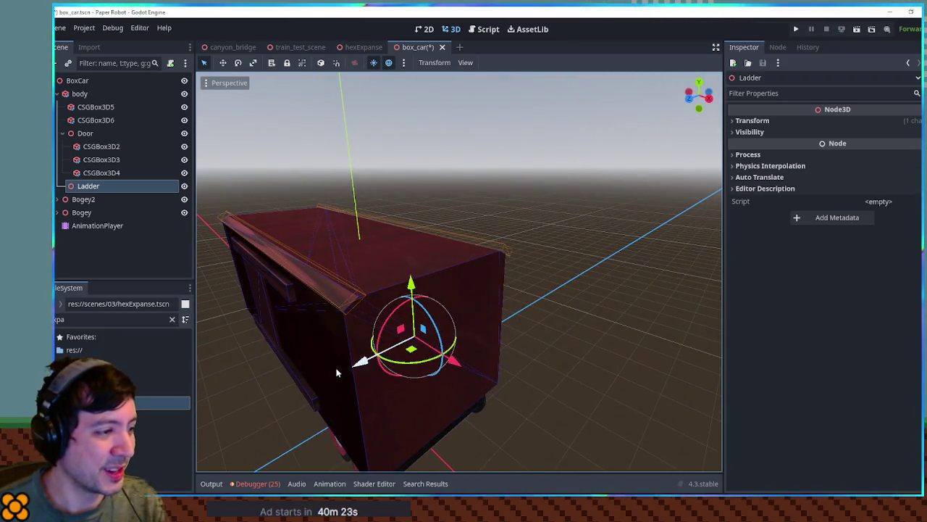
Step: Frame the Ladder node and add a CSGBox3D child under it
{"action": "key", "text": "f"}
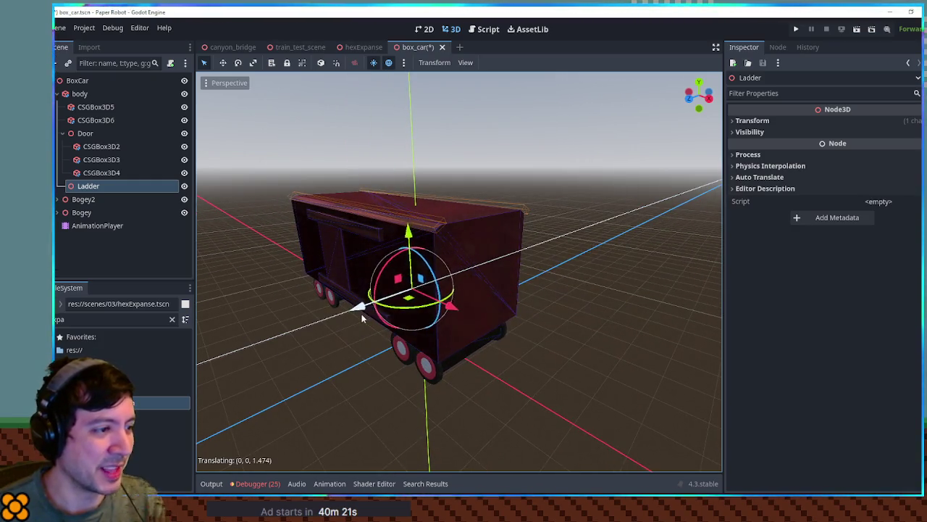
{"action": "key", "text": "KP_1"}
{"action": "key", "text": "KP_3"}
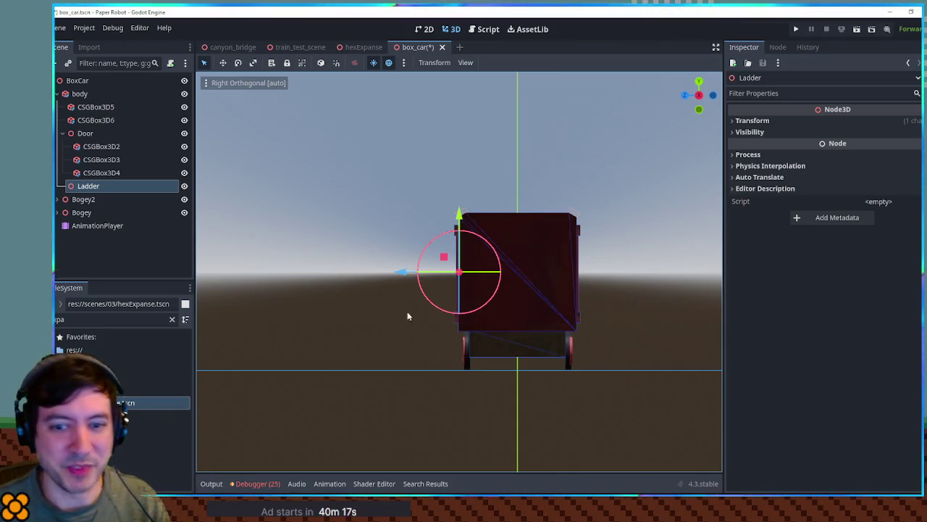
{"action": "key", "text": "KP_5"}
{"action": "key", "text": "KP_6"}
{"action": "key", "text": "KP_6"}
{"action": "key", "text": "KP_6"}
{"action": "key", "text": "KP_8"}
{"action": "key", "text": "KP_8"}
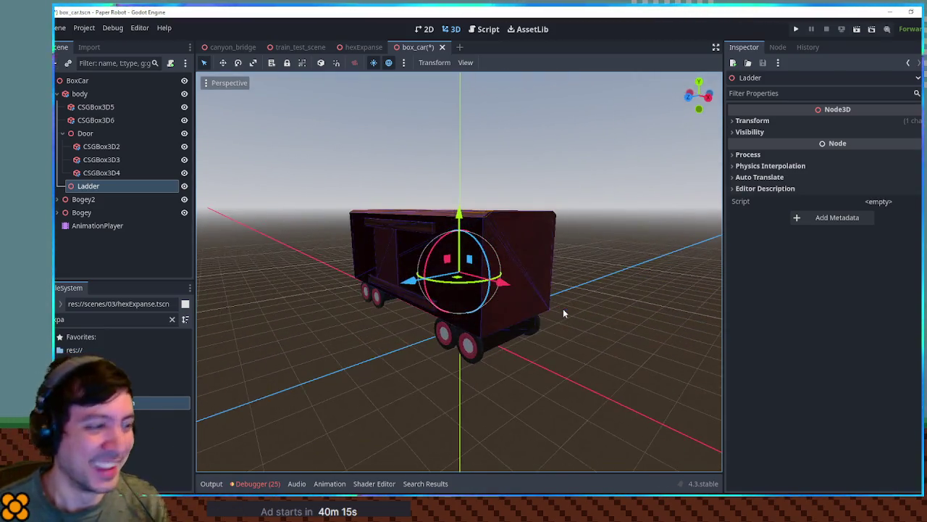
{"action": "scroll", "coordinate": [563, 311], "scroll_direction": "up", "scroll_amount": 5}
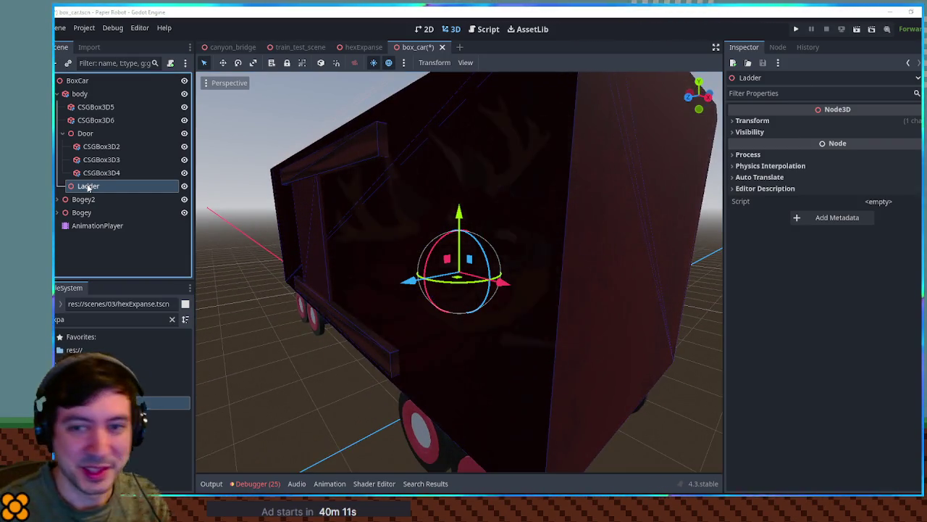
{"action": "key", "text": "ctrl+v"}
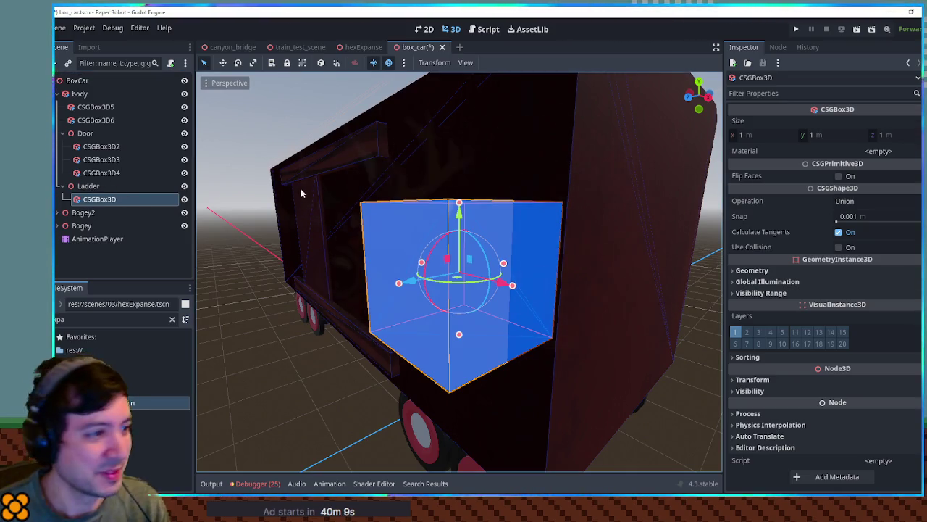
Step: Flatten the new box into a thin rung of about 1 × 0.139 × 0.219 m
{"action": "key", "text": "KP_1"}
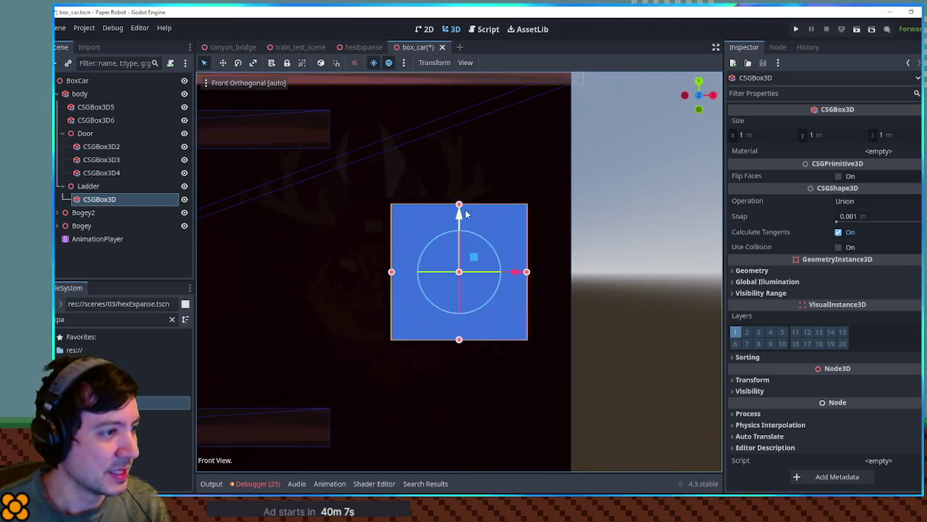
{"action": "left_click_drag", "start_coordinate": [466, 212], "coordinate": [458, 254]}
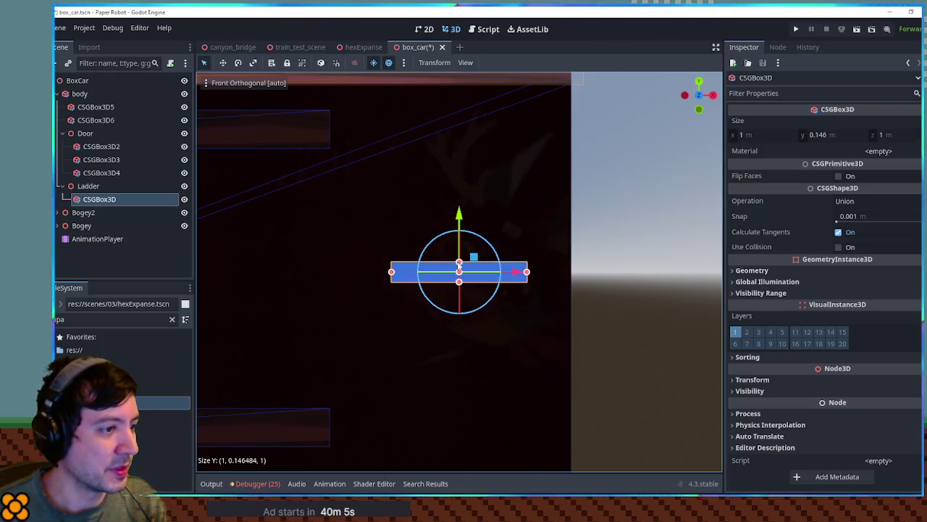
{"action": "left_click_drag", "start_coordinate": [550, 255], "coordinate": [490, 261]}
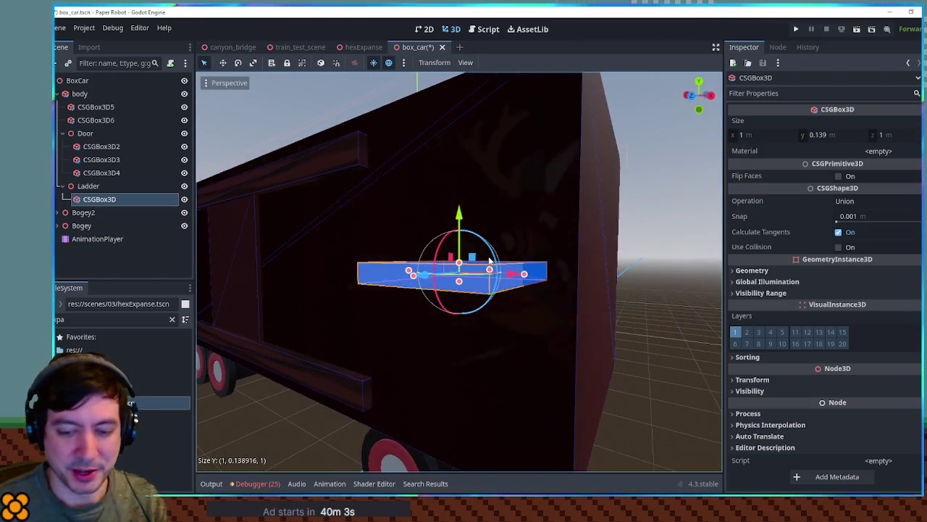
{"action": "key", "text": "KP_3"}
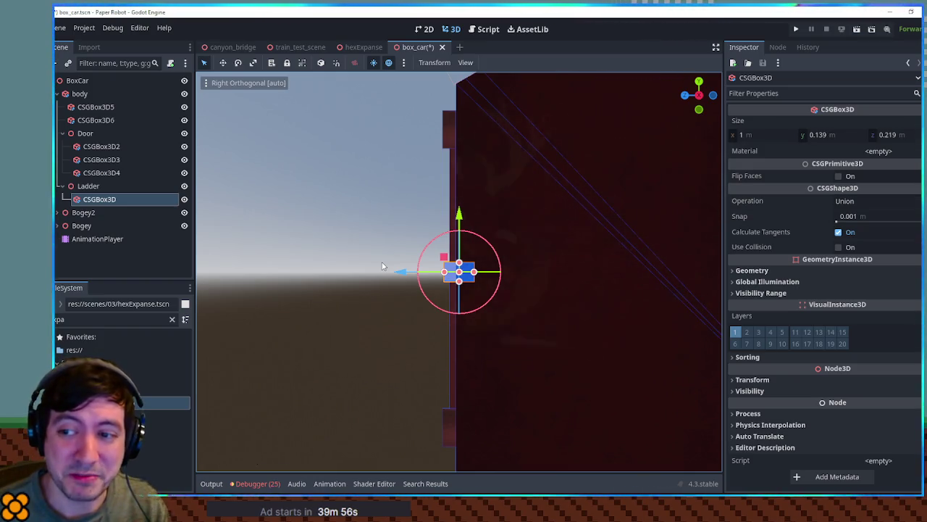
{"action": "scroll", "coordinate": [382, 266], "scroll_direction": "up", "scroll_amount": 1}
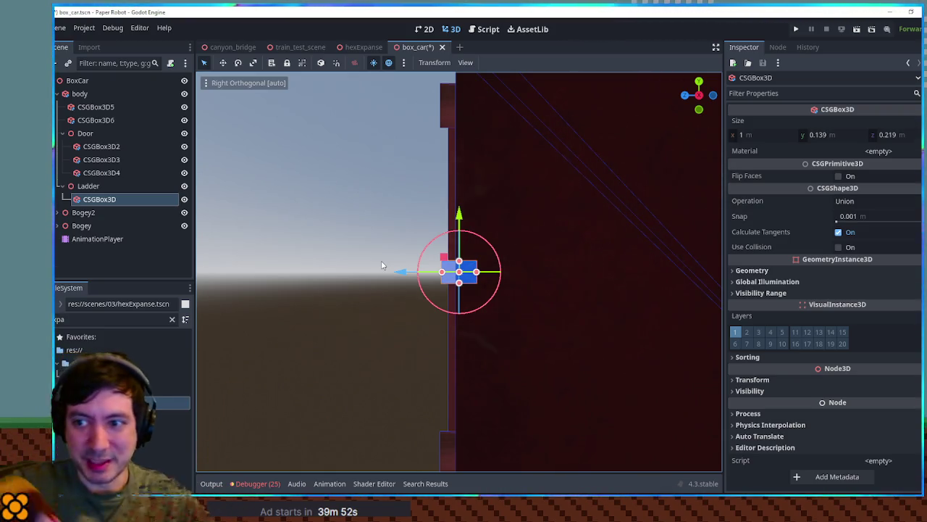
Step: Copy CSGBox3D4's dark red material and paste it into the rung's Material slot
{"action": "left_click", "coordinate": [357, 239]}
{"action": "mouse_move", "coordinate": [357, 239]}
{"action": "left_mouse_down"}
{"action": "mouse_move", "coordinate": [518, 275]}
{"action": "mouse_move", "coordinate": [506, 236]}
{"action": "left_mouse_up"}
{"action": "scroll", "coordinate": [375, 260], "scroll_direction": "down", "scroll_amount": 8}
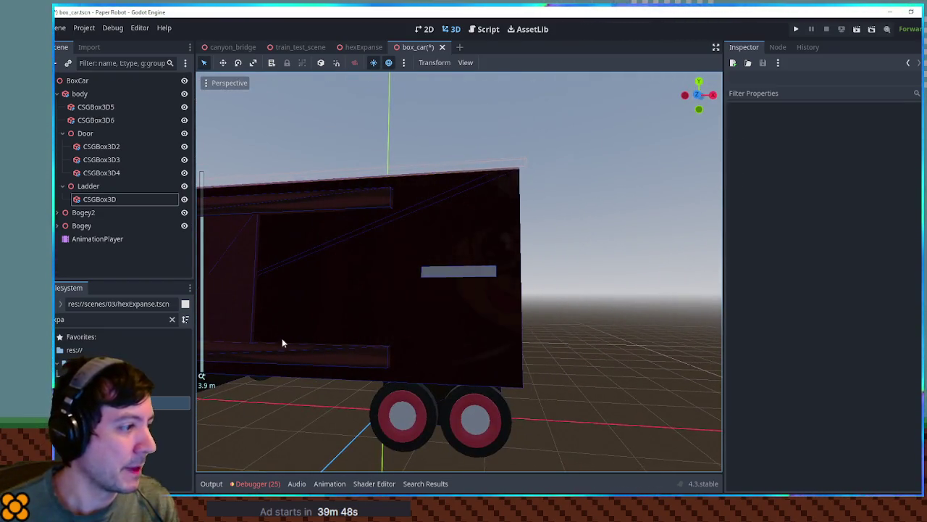
{"action": "left_click", "coordinate": [248, 308]}
{"action": "left_click", "coordinate": [903, 170]}
{"action": "left_click", "coordinate": [883, 321]}
{"action": "left_click", "coordinate": [482, 275]}
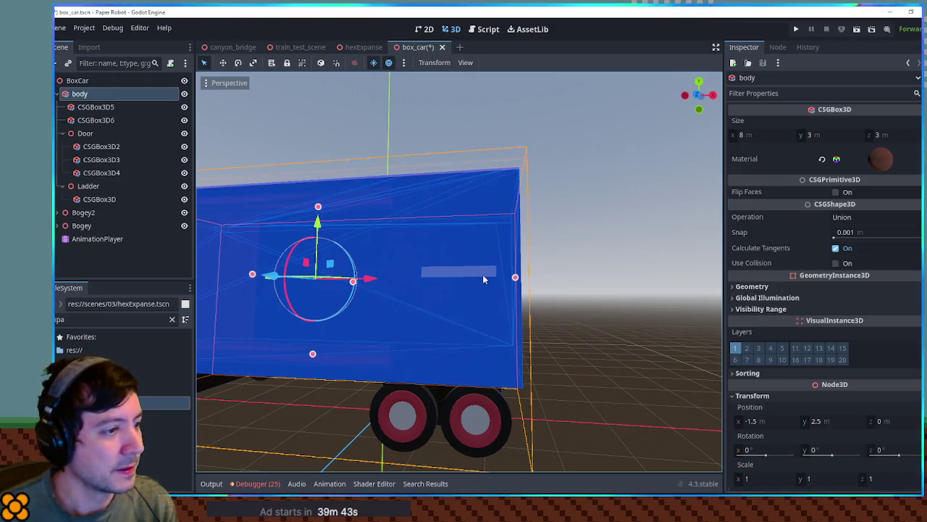
{"action": "left_click", "coordinate": [482, 270]}
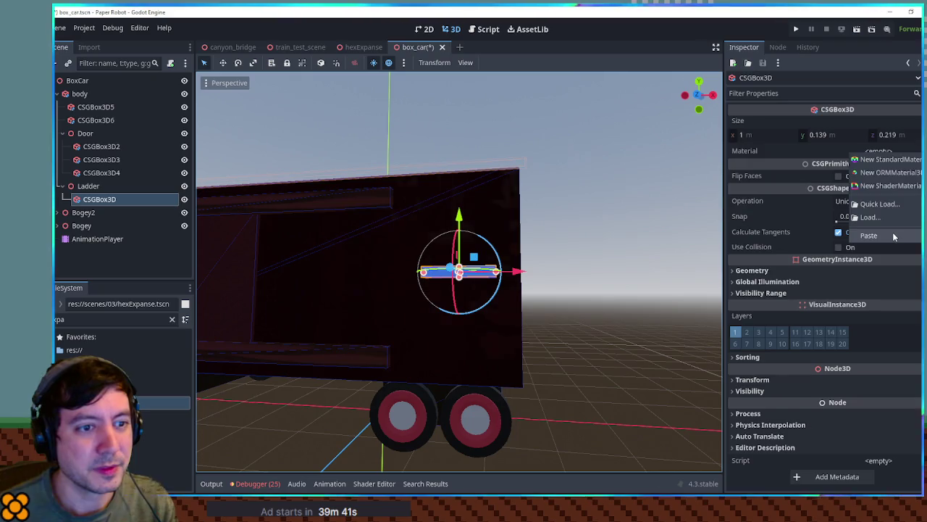
{"action": "left_click", "coordinate": [894, 237]}
{"action": "scroll", "coordinate": [488, 224], "scroll_direction": "up", "scroll_amount": 6}
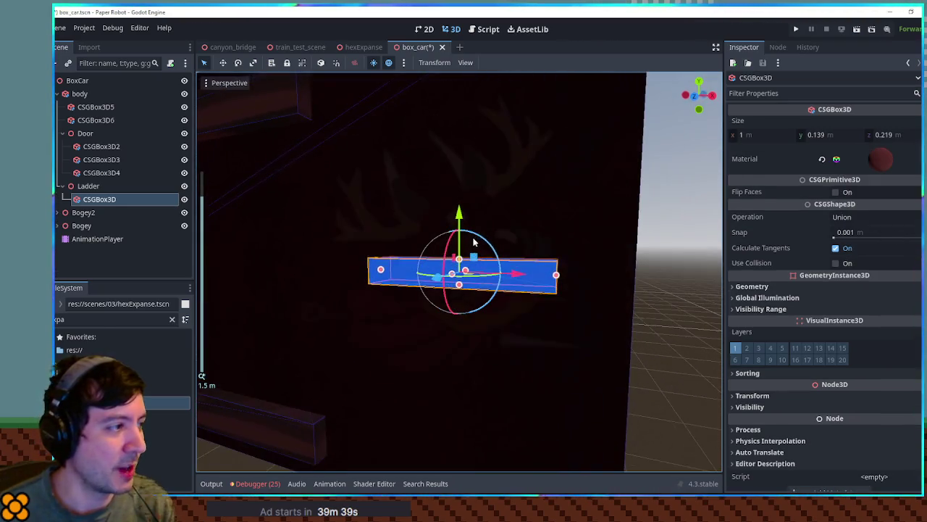
{"action": "scroll", "coordinate": [473, 242], "scroll_direction": "down", "scroll_amount": 3}
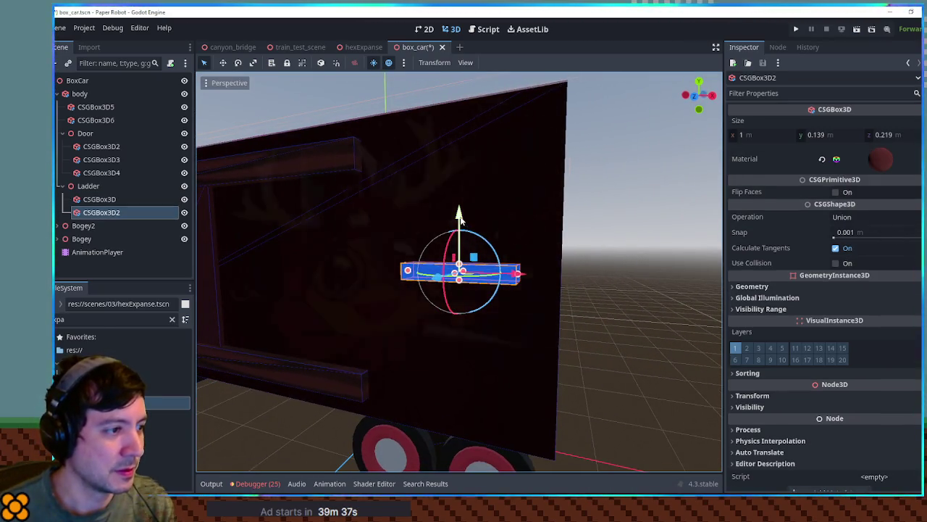
Step: Place the rung copy one unit along Y, then duplicate another rung and move it down
{"action": "left_click_drag", "start_coordinate": [465, 167], "coordinate": [459, 145]}
{"action": "mouse_move", "coordinate": [458, 94]}
{"action": "left_mouse_down"}
{"action": "mouse_move", "coordinate": [460, 216]}
{"action": "mouse_move", "coordinate": [462, 165]}
{"action": "left_mouse_up"}
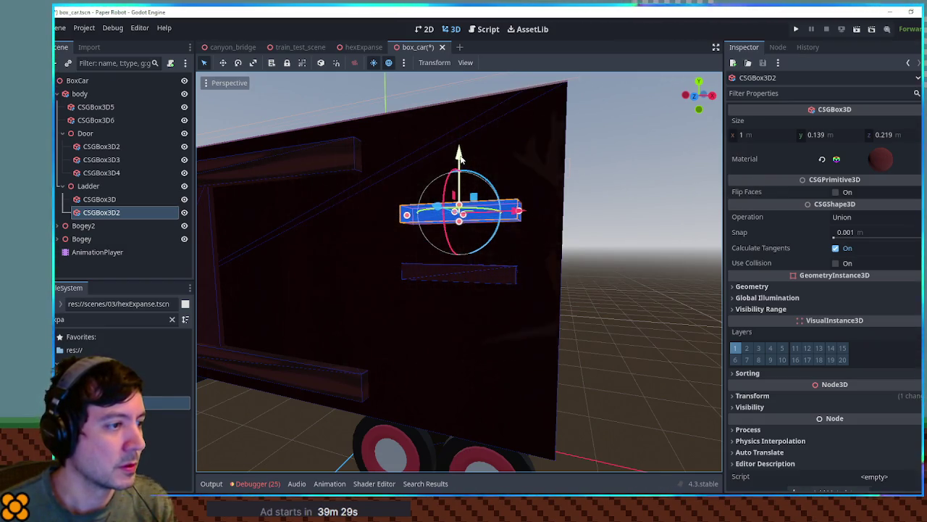
{"action": "left_click_drag", "start_coordinate": [458, 154], "coordinate": [458, 248]}
{"action": "key", "text": "ctrl+z"}
{"action": "key", "text": "ctrl+d"}
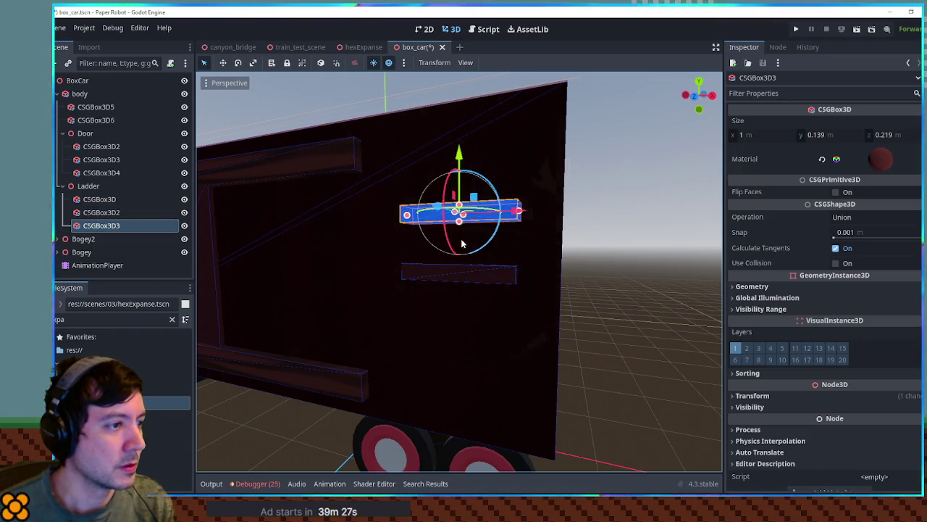
{"action": "mouse_move", "coordinate": [458, 150]}
{"action": "left_mouse_down"}
{"action": "mouse_move", "coordinate": [458, 241]}
{"action": "mouse_move", "coordinate": [460, 149]}
{"action": "left_mouse_up"}
Step: Duplicate the middle rung again and drop the copy below the lowest, completing five rungs
{"action": "left_click", "coordinate": [421, 269]}
{"action": "key", "text": "ctrl+d"}
{"action": "left_click", "coordinate": [439, 274]}
{"action": "left_click", "coordinate": [445, 273]}
{"action": "key", "text": "ctrl+d"}
{"action": "left_click_drag", "start_coordinate": [460, 217], "coordinate": [464, 316]}
{"action": "left_click", "coordinate": [635, 271]}
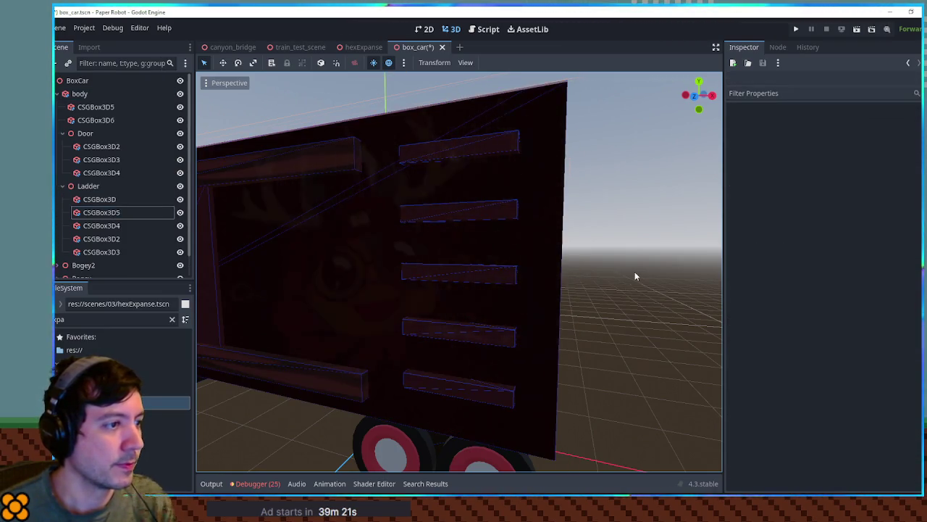
{"action": "scroll", "coordinate": [603, 281], "scroll_direction": "down", "scroll_amount": 5}
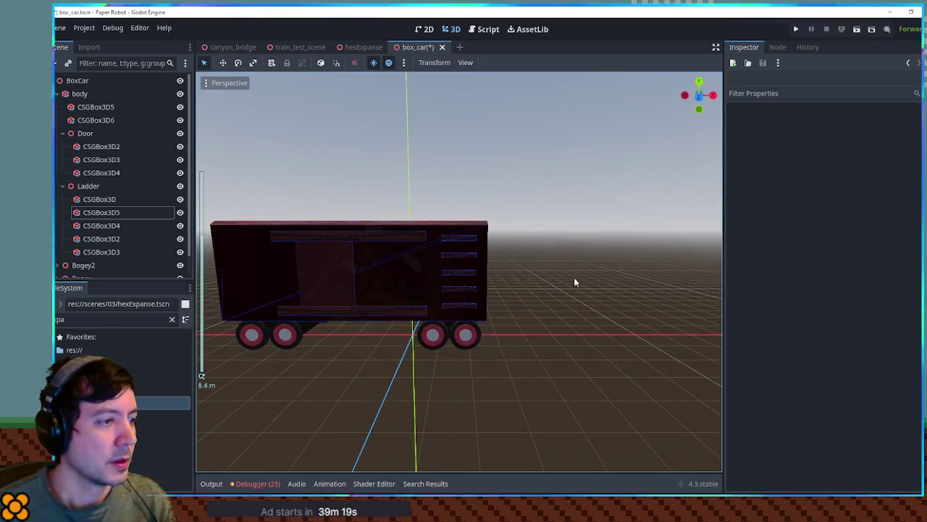
{"action": "scroll", "coordinate": [574, 276], "scroll_direction": "up", "scroll_amount": 4}
{"action": "left_click", "coordinate": [436, 241]}
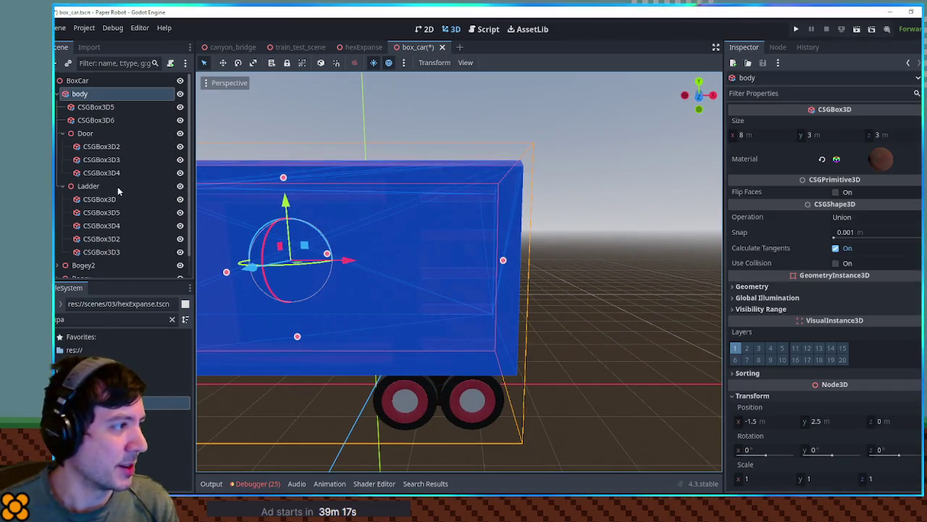
Step: Resize all five ladder rungs to 0.74 × 0.064 m and save the box_car scene
{"action": "left_click", "coordinate": [102, 199]}
{"action": "left_click", "coordinate": [115, 252], "text": "shift"}
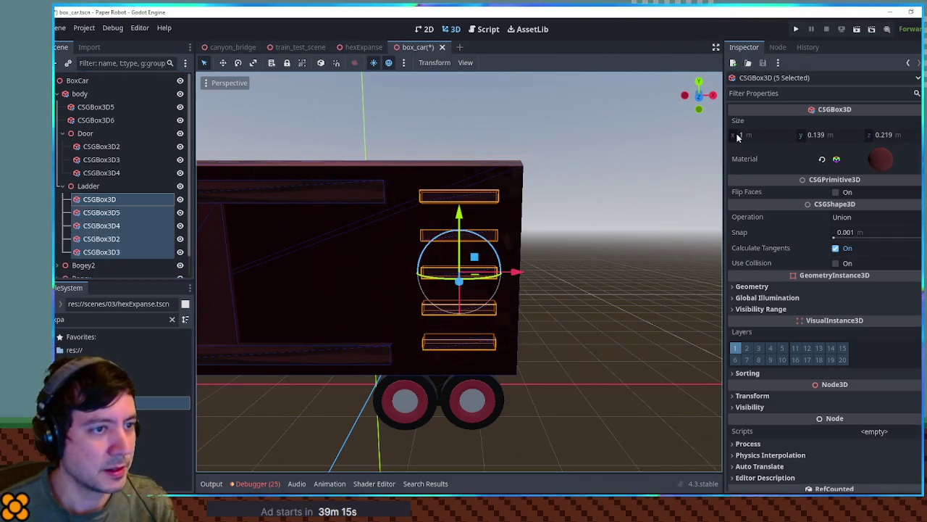
{"action": "left_click_drag", "start_coordinate": [737, 138], "coordinate": [717, 138]}
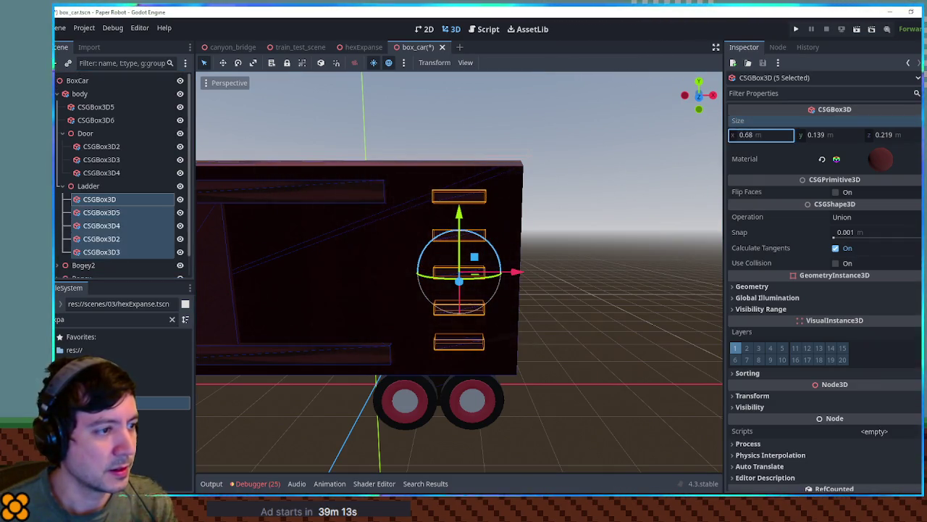
{"action": "left_click_drag", "start_coordinate": [862, 134], "coordinate": [818, 134]}
{"action": "left_click", "coordinate": [655, 194]}
{"action": "mouse_move", "coordinate": [655, 194]}
{"action": "left_mouse_down"}
{"action": "mouse_move", "coordinate": [497, 197]}
{"action": "mouse_move", "coordinate": [490, 182]}
{"action": "mouse_move", "coordinate": [483, 195]}
{"action": "mouse_move", "coordinate": [575, 211]}
{"action": "mouse_move", "coordinate": [654, 196]}
{"action": "mouse_move", "coordinate": [594, 234]}
{"action": "mouse_move", "coordinate": [682, 224]}
{"action": "mouse_move", "coordinate": [201, 227]}
{"action": "mouse_move", "coordinate": [624, 227]}
{"action": "left_mouse_up"}
{"action": "key", "text": "ctrl+s"}
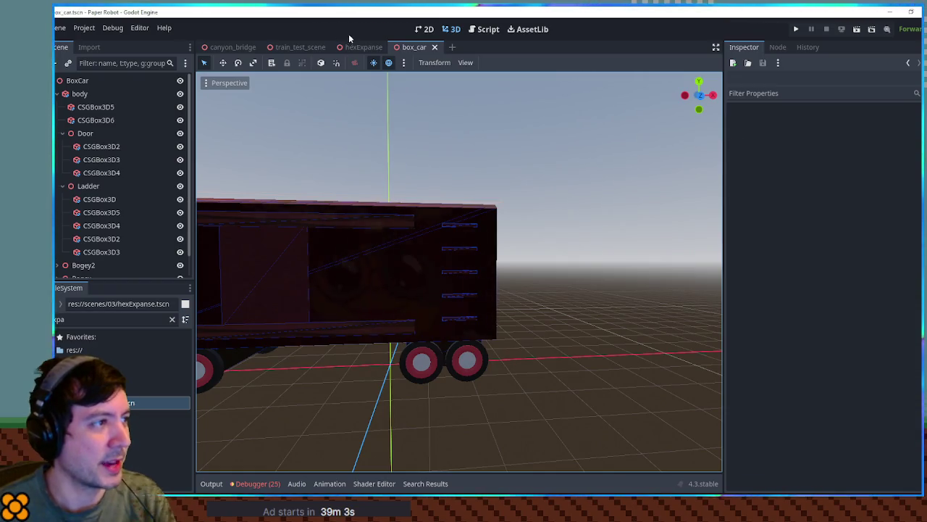
{"action": "left_click", "coordinate": [282, 48]}
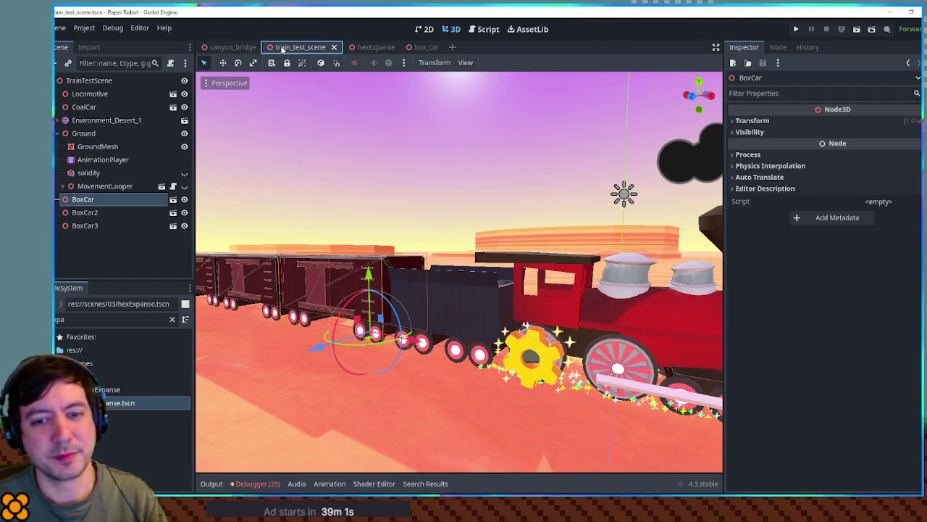
Step: Run train_test_scene with F6, watch the three box cars roll, then close the game
{"action": "key", "text": "F6"}
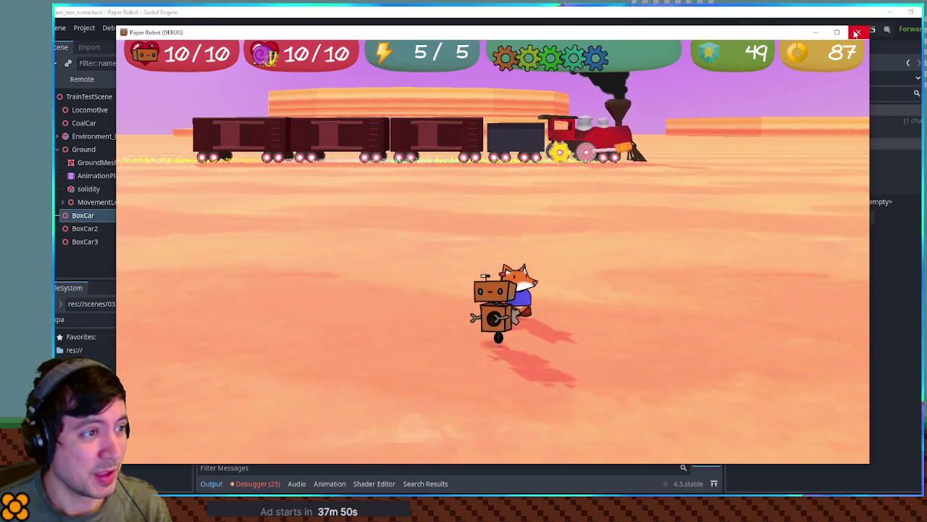
{"action": "left_click", "coordinate": [858, 33]}
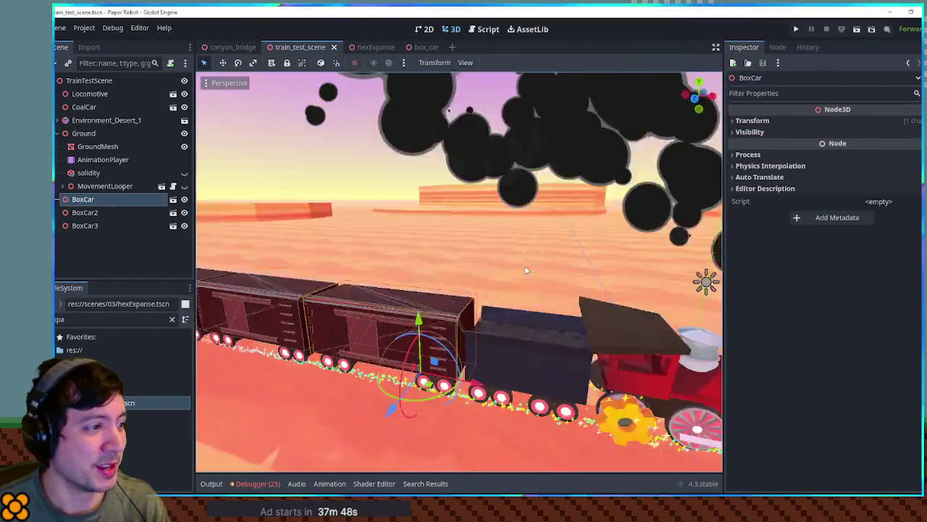
Step: Try an 'r' search in the FileSystem filter, then clear it
{"action": "scroll", "coordinate": [585, 252], "scroll_direction": "up", "scroll_amount": 3}
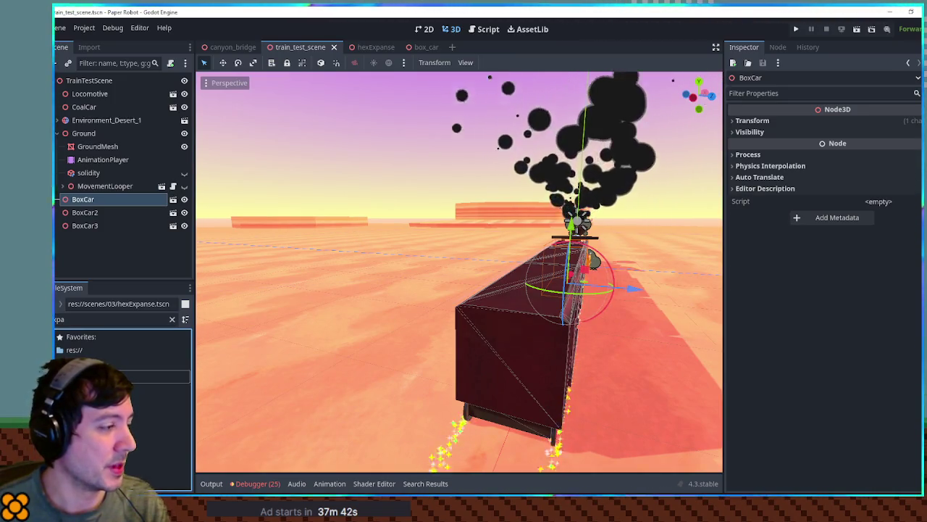
{"action": "left_click", "coordinate": [60, 319]}
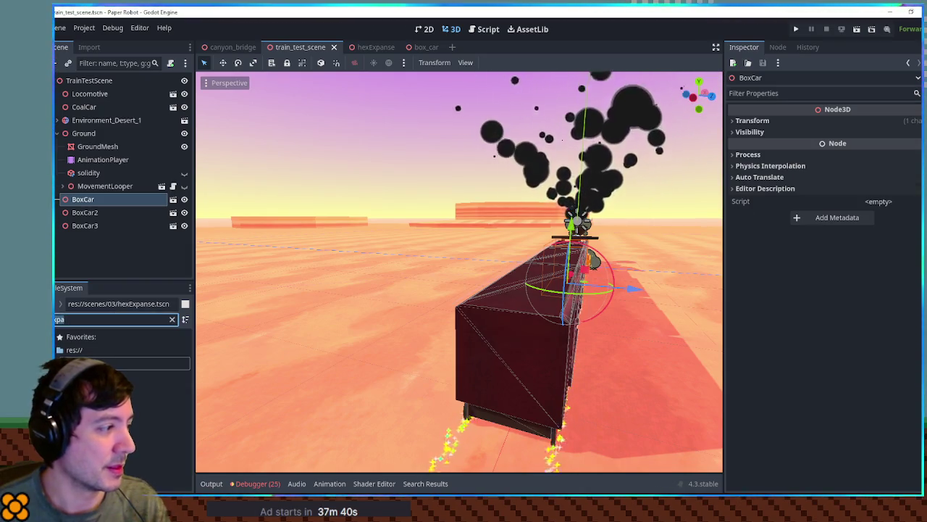
{"action": "type", "text": "rt"}
{"action": "key", "text": "ctrl+a"}
{"action": "key", "text": "BackSpace"}
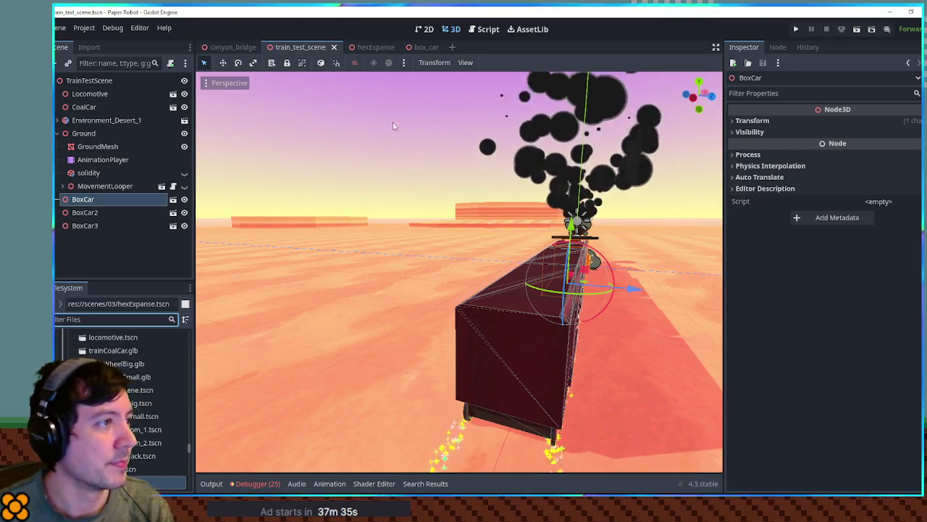
Step: Select PlayerPiece in hexExpanse and open player_piece.tscn to view the CoveredWagon
{"action": "left_click", "coordinate": [369, 48]}
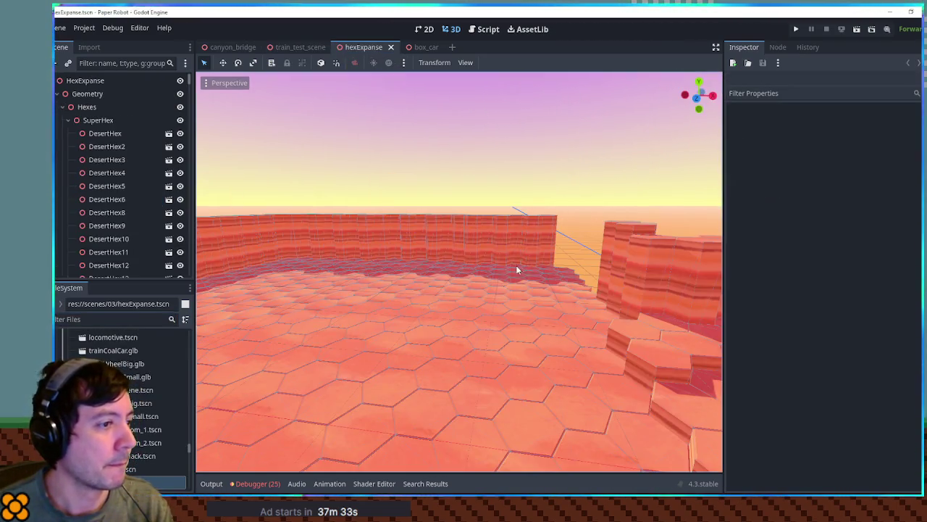
{"action": "mouse_move", "coordinate": [529, 279]}
{"action": "left_mouse_down"}
{"action": "mouse_move", "coordinate": [290, 244]}
{"action": "mouse_move", "coordinate": [405, 252]}
{"action": "mouse_move", "coordinate": [374, 301]}
{"action": "left_mouse_up"}
{"action": "left_click", "coordinate": [378, 294]}
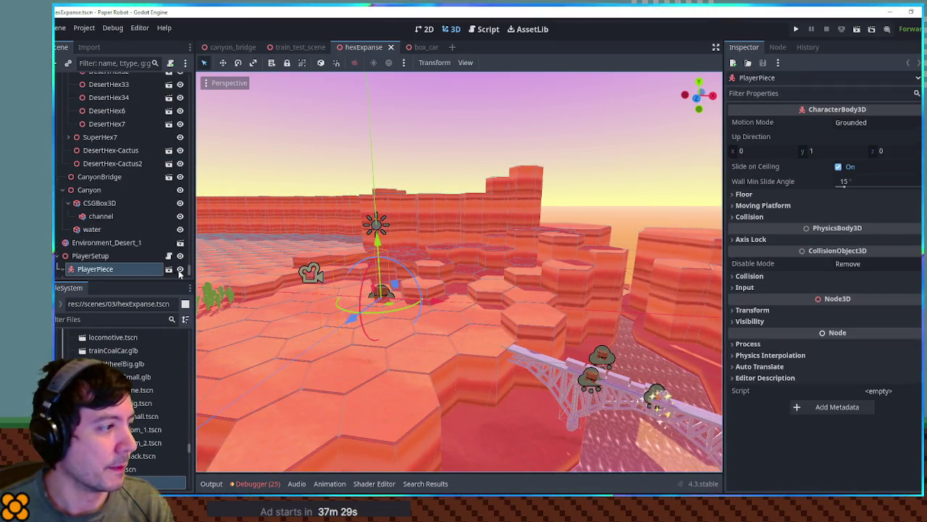
{"action": "left_click", "coordinate": [169, 269]}
{"action": "scroll", "coordinate": [312, 197], "scroll_direction": "down", "scroll_amount": 5}
{"action": "mouse_move", "coordinate": [313, 196]}
{"action": "left_mouse_down"}
{"action": "mouse_move", "coordinate": [519, 194]}
{"action": "mouse_move", "coordinate": [307, 191]}
{"action": "mouse_move", "coordinate": [445, 194]}
{"action": "mouse_move", "coordinate": [402, 180]}
{"action": "mouse_move", "coordinate": [493, 176]}
{"action": "mouse_move", "coordinate": [507, 155]}
{"action": "mouse_move", "coordinate": [499, 178]}
{"action": "mouse_move", "coordinate": [400, 171]}
{"action": "mouse_move", "coordinate": [531, 182]}
{"action": "mouse_move", "coordinate": [625, 166]}
{"action": "mouse_move", "coordinate": [399, 170]}
{"action": "left_mouse_up"}
{"action": "scroll", "coordinate": [507, 155], "scroll_direction": "down", "scroll_amount": 3}
{"action": "scroll", "coordinate": [143, 136], "scroll_direction": "up", "scroll_amount": 2}
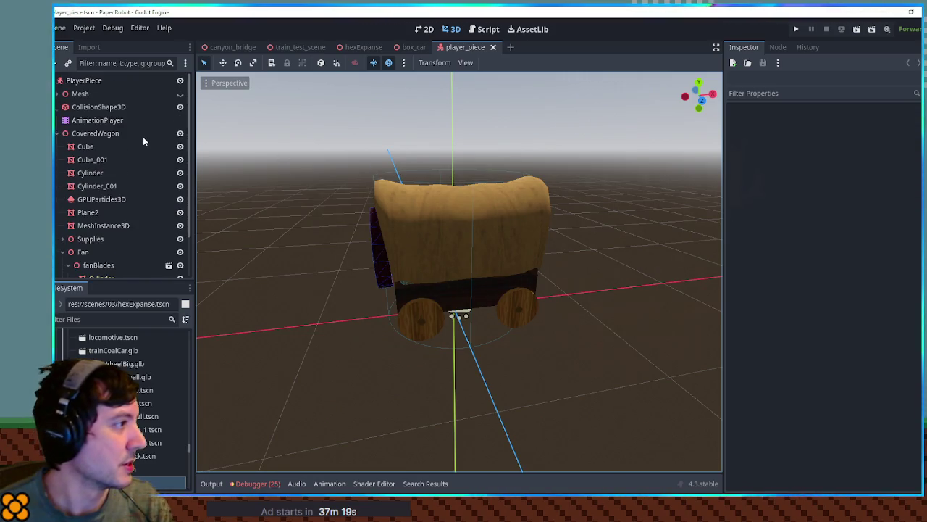
Step: Create a New Inherited Scene from player_piece.tscn and rename its root PlayerPieceRocket
{"action": "left_click", "coordinate": [86, 82]}
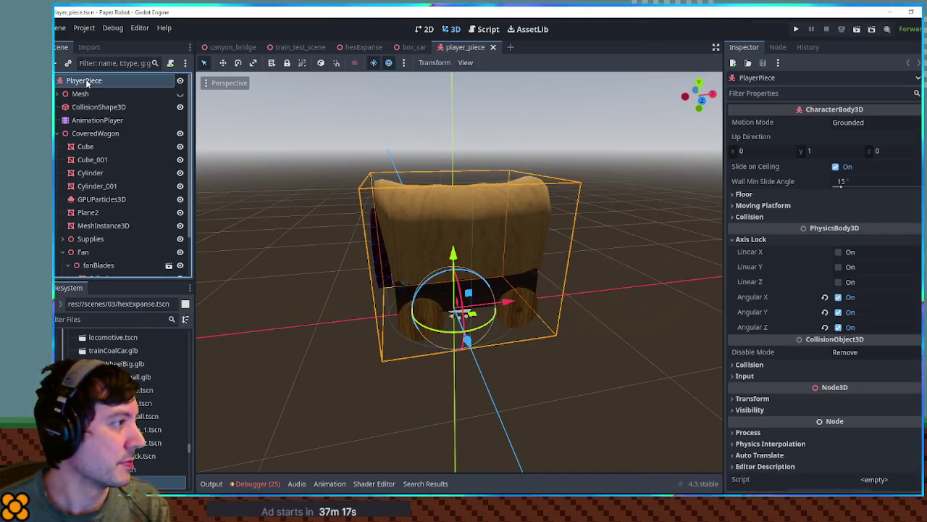
{"action": "type", "text": "pla"}
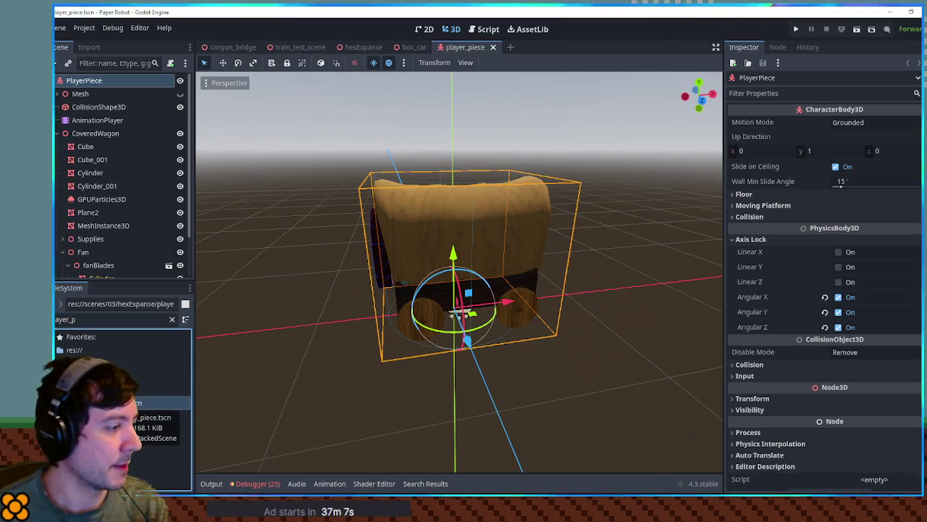
{"action": "right_click", "coordinate": [116, 403]}
{"action": "left_click", "coordinate": [168, 253]}
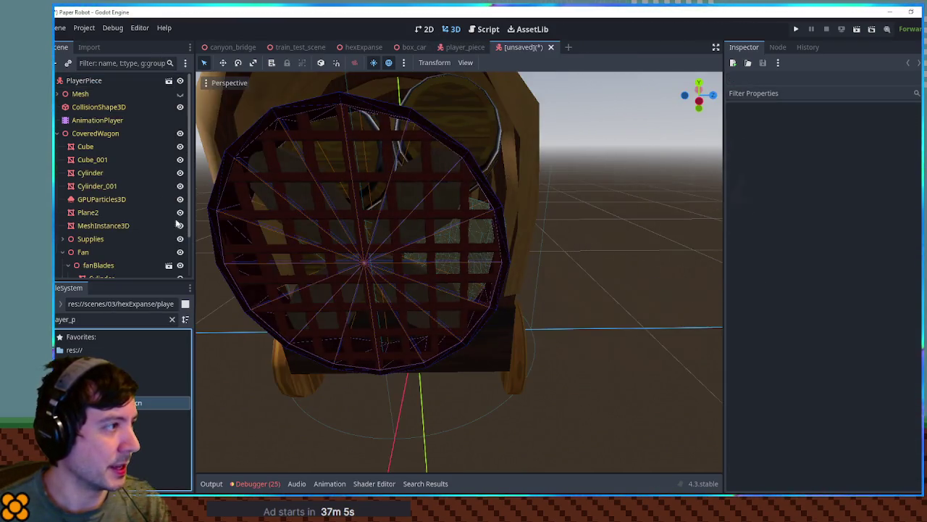
{"action": "double_click", "coordinate": [103, 81]}
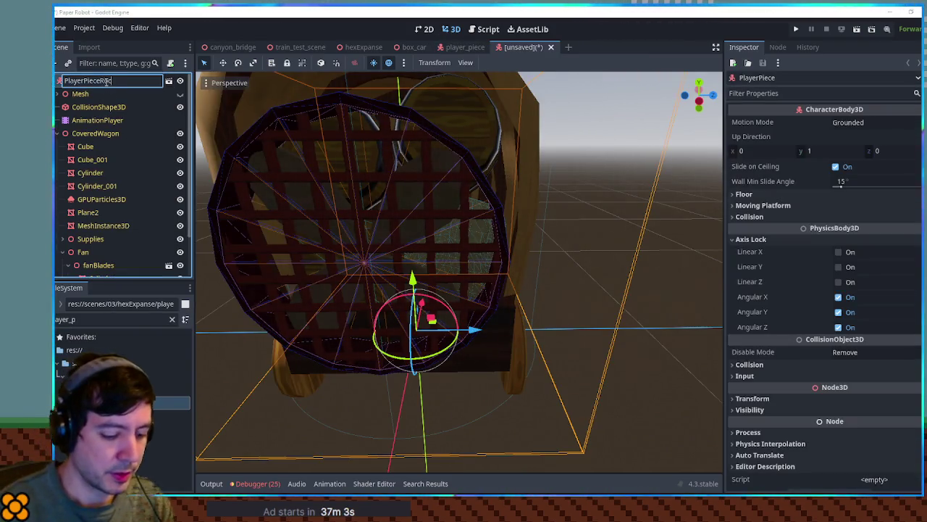
{"action": "key", "text": "Return"}
{"action": "mouse_move", "coordinate": [348, 181]}
{"action": "left_mouse_down"}
{"action": "mouse_move", "coordinate": [386, 201]}
{"action": "mouse_move", "coordinate": [501, 224]}
{"action": "mouse_move", "coordinate": [426, 225]}
{"action": "mouse_move", "coordinate": [550, 220]}
{"action": "mouse_move", "coordinate": [541, 229]}
{"action": "left_mouse_up"}
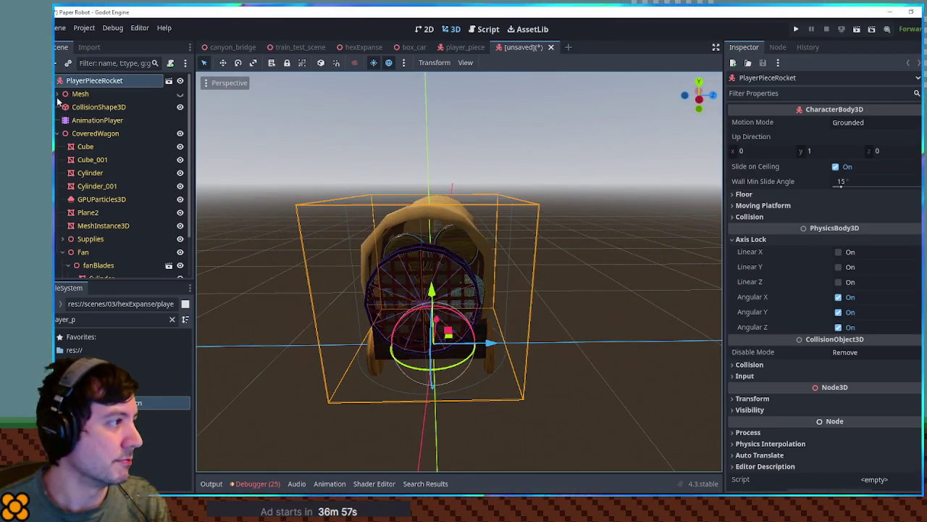
{"action": "left_click", "coordinate": [59, 134]}
{"action": "left_click", "coordinate": [94, 134]}
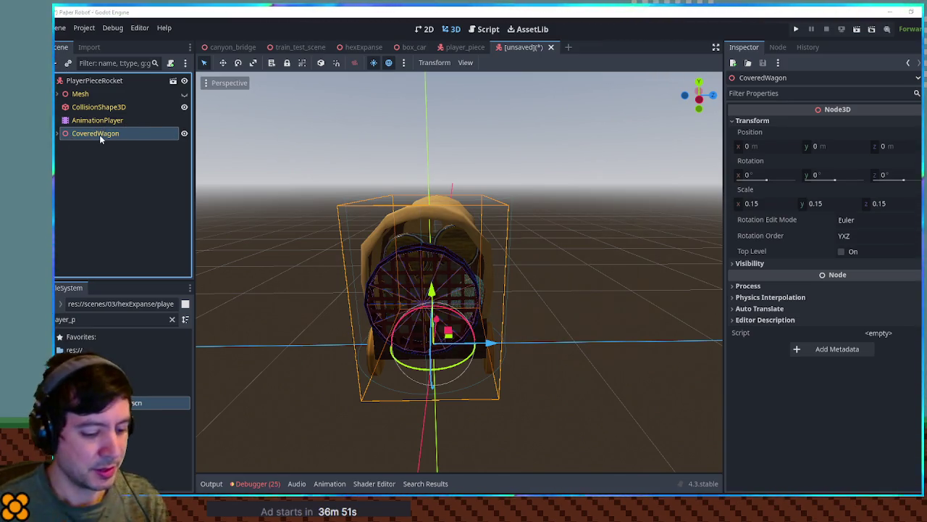
Step: Add a CSGBox3D under CoveredWagon sized 7.301 × 0.276 × 3.826 m above the canopy
{"action": "key", "text": "ctrl+v"}
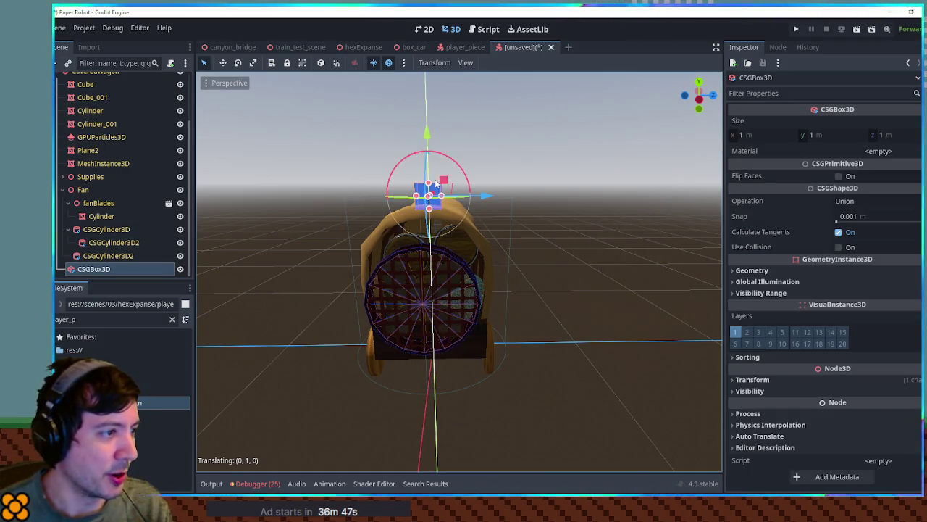
{"action": "key", "text": "KP_1"}
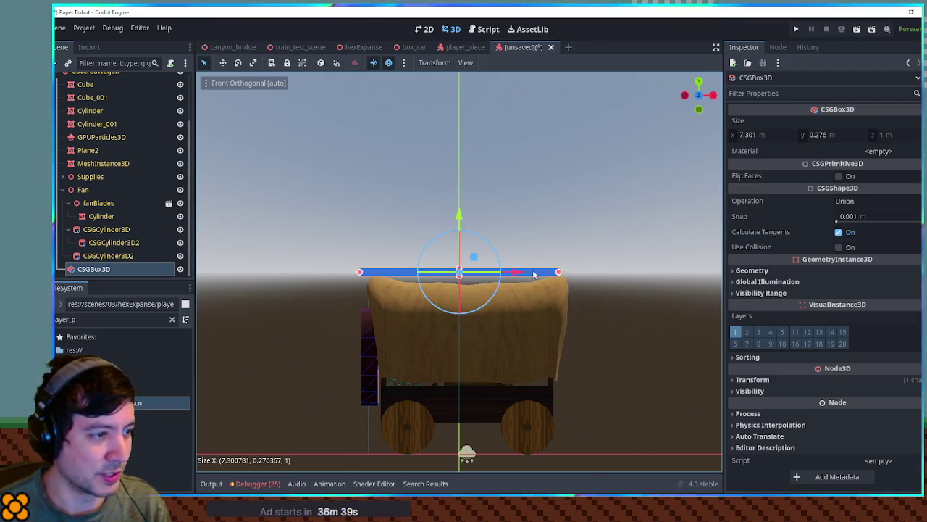
{"action": "mouse_move", "coordinate": [543, 267]}
{"action": "left_mouse_down"}
{"action": "mouse_move", "coordinate": [631, 290]}
{"action": "mouse_move", "coordinate": [504, 291]}
{"action": "mouse_move", "coordinate": [508, 278]}
{"action": "mouse_move", "coordinate": [553, 304]}
{"action": "mouse_move", "coordinate": [549, 289]}
{"action": "mouse_move", "coordinate": [517, 281]}
{"action": "mouse_move", "coordinate": [411, 274]}
{"action": "mouse_move", "coordinate": [532, 287]}
{"action": "mouse_move", "coordinate": [566, 278]}
{"action": "mouse_move", "coordinate": [524, 304]}
{"action": "mouse_move", "coordinate": [598, 300]}
{"action": "mouse_move", "coordinate": [436, 270]}
{"action": "mouse_move", "coordinate": [551, 268]}
{"action": "mouse_move", "coordinate": [464, 275]}
{"action": "mouse_move", "coordinate": [347, 257]}
{"action": "left_mouse_up"}
{"action": "left_click", "coordinate": [599, 300]}
{"action": "left_click", "coordinate": [436, 270]}
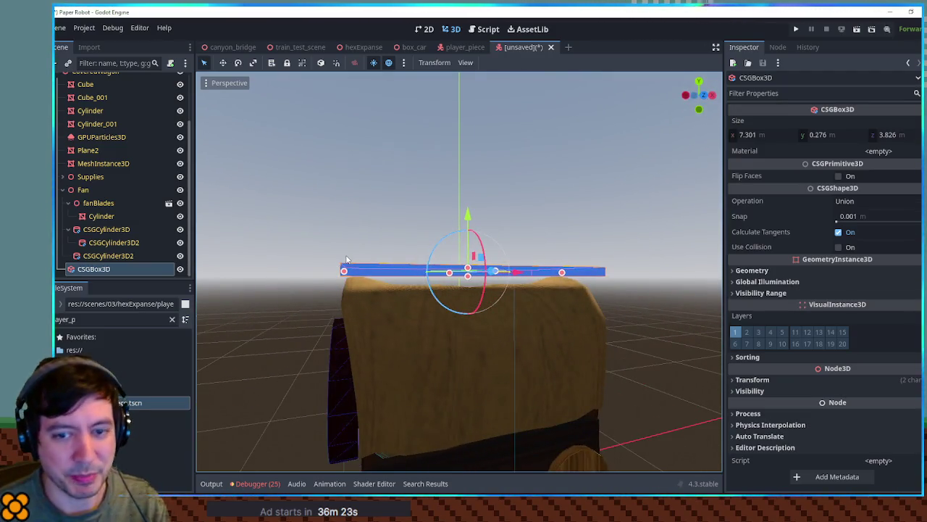
{"action": "scroll", "coordinate": [369, 263], "scroll_direction": "up", "scroll_amount": 2}
{"action": "scroll", "coordinate": [413, 276], "scroll_direction": "down", "scroll_amount": 3}
{"action": "mouse_move", "coordinate": [412, 276]}
{"action": "left_mouse_down"}
{"action": "mouse_move", "coordinate": [466, 445]}
{"action": "mouse_move", "coordinate": [499, 386]}
{"action": "left_mouse_up"}
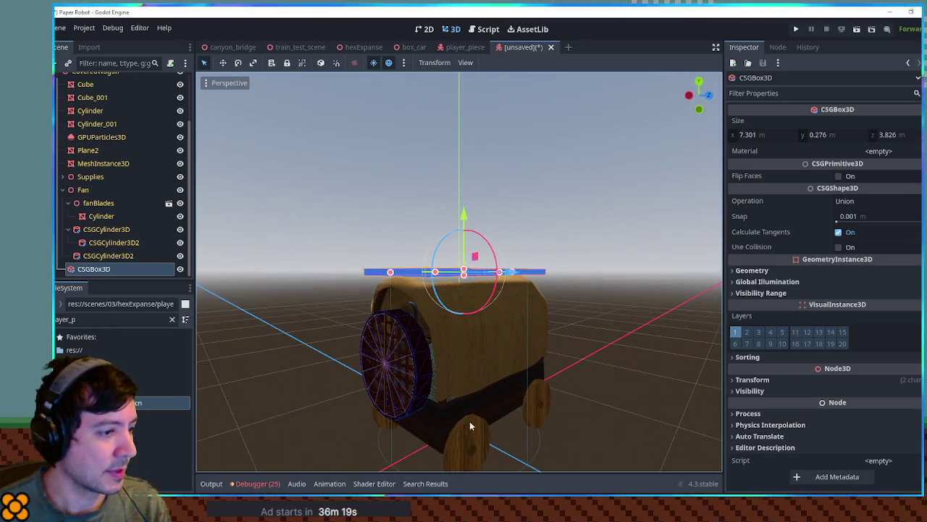
{"action": "left_click", "coordinate": [470, 424]}
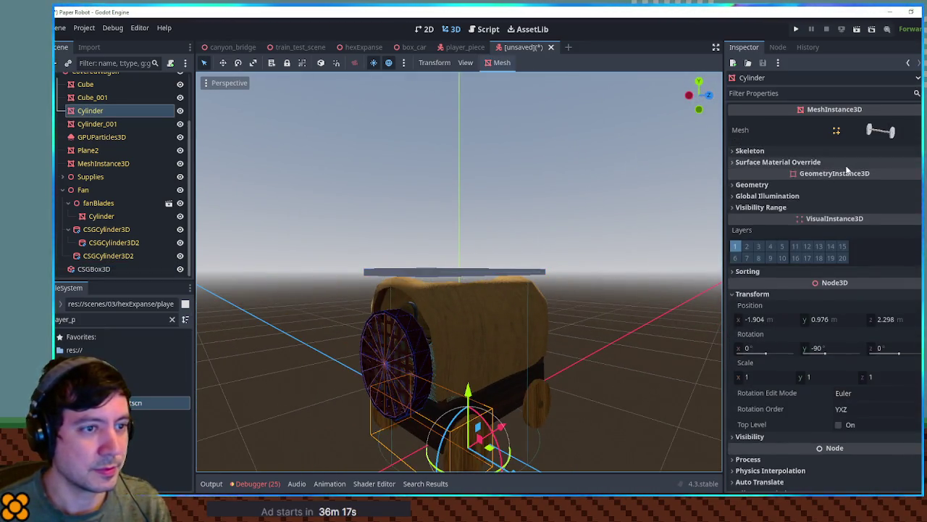
Step: Copy the woodplanks material from a wheel's Surface Material Override slot 0
{"action": "left_click", "coordinate": [846, 165]}
{"action": "left_click", "coordinate": [550, 416]}
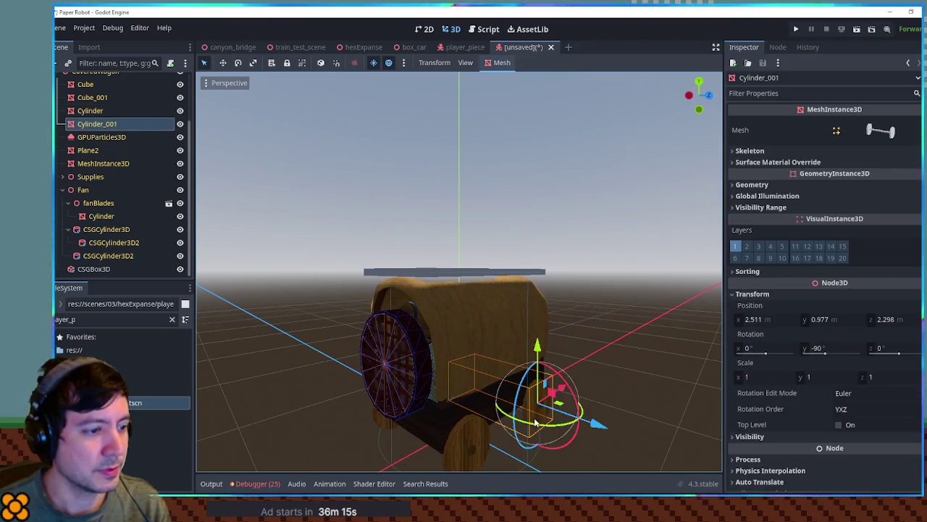
{"action": "left_click", "coordinate": [834, 162]}
{"action": "left_click", "coordinate": [883, 182]}
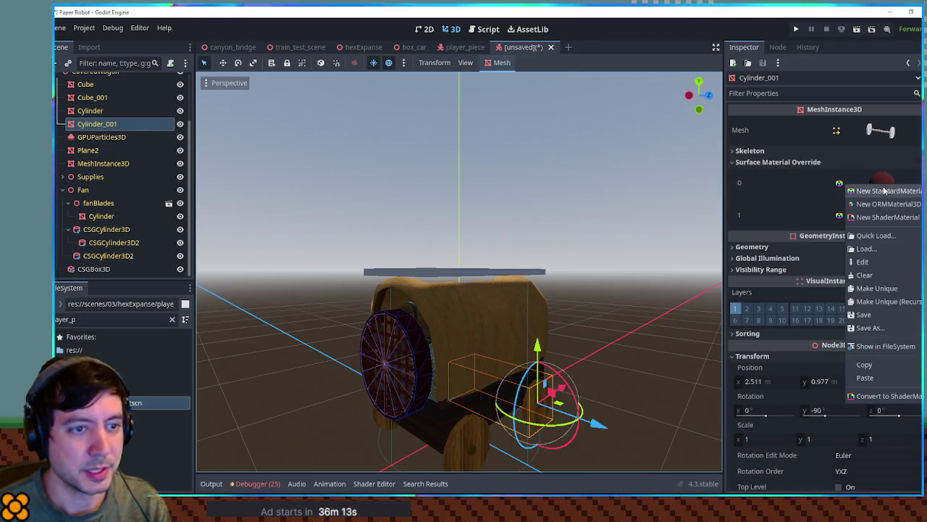
{"action": "left_click", "coordinate": [879, 171]}
{"action": "left_click", "coordinate": [880, 174]}
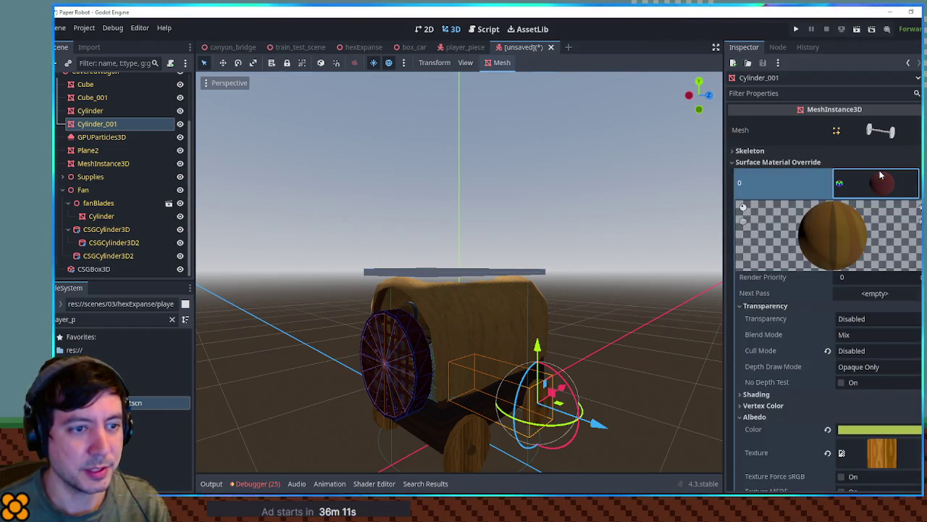
{"action": "left_click", "coordinate": [880, 174]}
{"action": "left_click", "coordinate": [887, 364]}
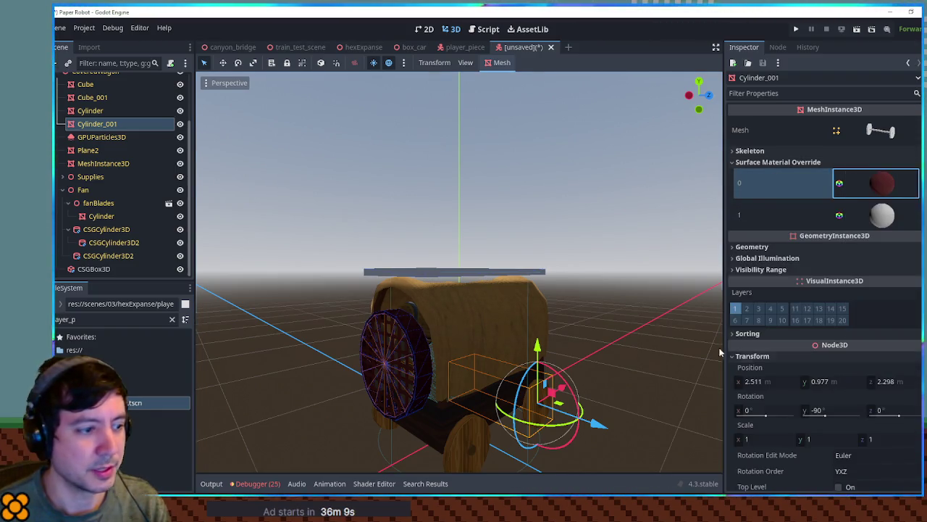
Step: Paste the wood material into the slab's Material property
{"action": "left_click", "coordinate": [439, 270]}
{"action": "left_click", "coordinate": [879, 151]}
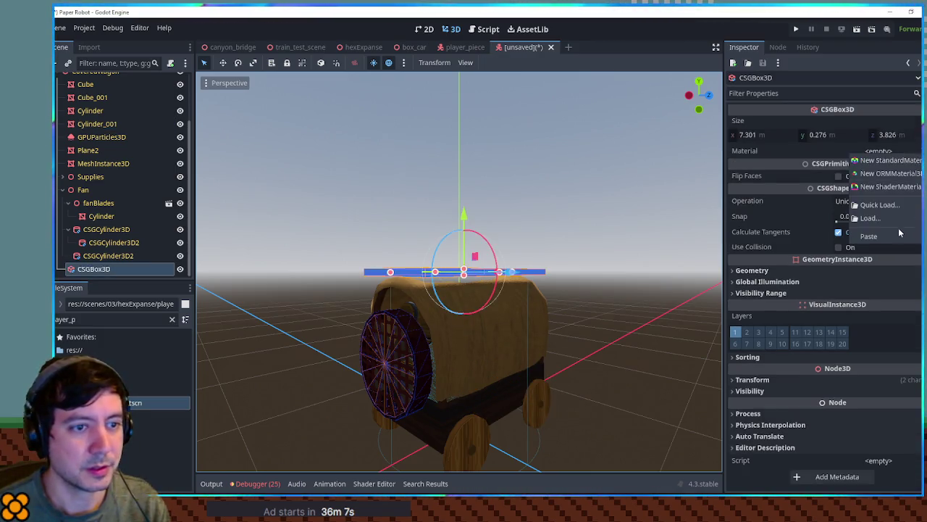
{"action": "left_click", "coordinate": [884, 210]}
{"action": "left_click", "coordinate": [564, 181]}
{"action": "left_click_drag", "start_coordinate": [599, 268], "coordinate": [447, 256]}
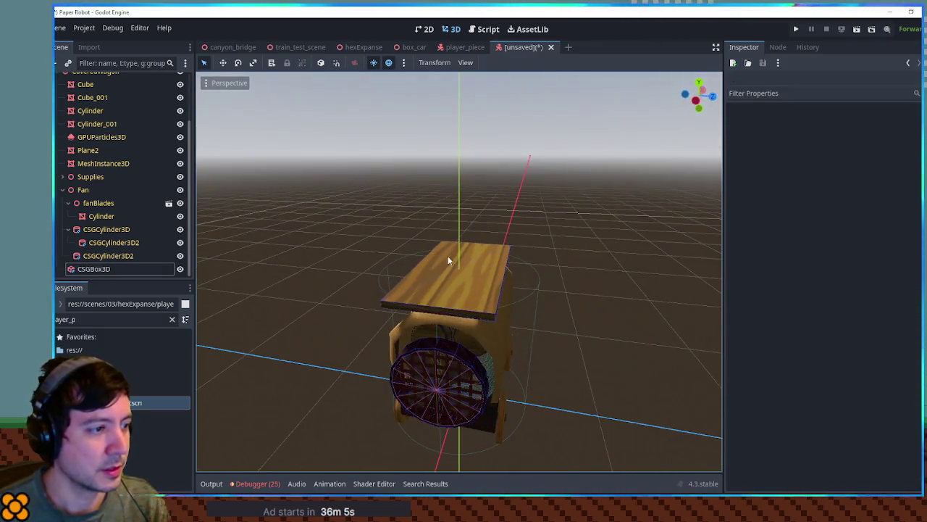
{"action": "left_click", "coordinate": [447, 256]}
Step: Narrow the slab into a single plank and duplicate it into lengthwise planks side by side
{"action": "mouse_move", "coordinate": [504, 273]}
{"action": "left_mouse_down"}
{"action": "mouse_move", "coordinate": [479, 271]}
{"action": "mouse_move", "coordinate": [503, 319]}
{"action": "mouse_move", "coordinate": [517, 278]}
{"action": "mouse_move", "coordinate": [489, 269]}
{"action": "mouse_move", "coordinate": [510, 272]}
{"action": "mouse_move", "coordinate": [464, 265]}
{"action": "mouse_move", "coordinate": [449, 278]}
{"action": "mouse_move", "coordinate": [565, 270]}
{"action": "left_mouse_up"}
{"action": "key", "text": "ctrl+d"}
{"action": "key", "text": "ctrl+d"}
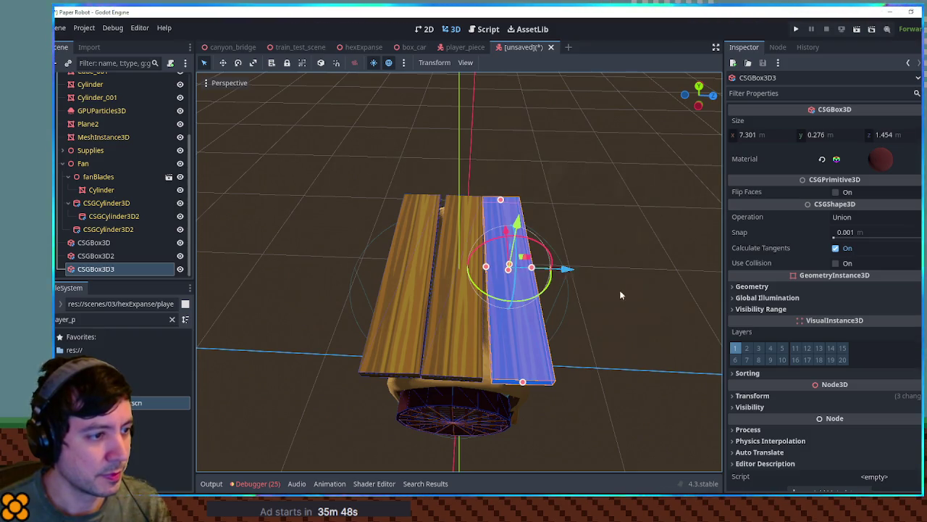
{"action": "left_click", "coordinate": [619, 290]}
{"action": "mouse_move", "coordinate": [620, 288]}
{"action": "left_mouse_down"}
{"action": "mouse_move", "coordinate": [621, 219]}
{"action": "mouse_move", "coordinate": [341, 265]}
{"action": "mouse_move", "coordinate": [259, 228]}
{"action": "mouse_move", "coordinate": [259, 215]}
{"action": "mouse_move", "coordinate": [495, 275]}
{"action": "mouse_move", "coordinate": [478, 241]}
{"action": "mouse_move", "coordinate": [524, 280]}
{"action": "mouse_move", "coordinate": [431, 372]}
{"action": "mouse_move", "coordinate": [492, 310]}
{"action": "mouse_move", "coordinate": [504, 286]}
{"action": "mouse_move", "coordinate": [487, 262]}
{"action": "left_mouse_up"}
Step: Duplicate a plank as a crosswise board and place it on the deck at one end
{"action": "left_click", "coordinate": [461, 282]}
{"action": "left_click", "coordinate": [456, 265]}
{"action": "key", "text": "ctrl+d"}
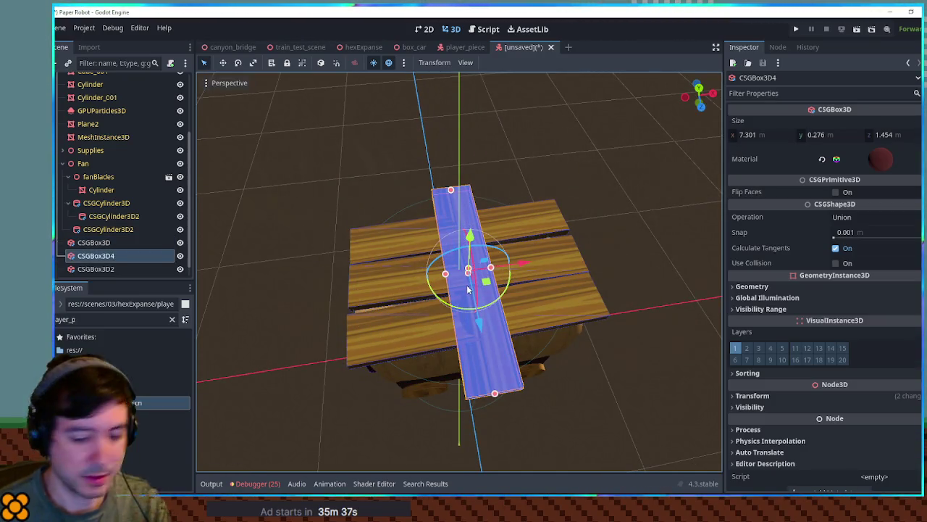
{"action": "key", "text": "KP_1"}
{"action": "key", "text": "KP_3"}
{"action": "key", "text": "KP_1"}
{"action": "scroll", "coordinate": [470, 289], "scroll_direction": "up", "scroll_amount": 3}
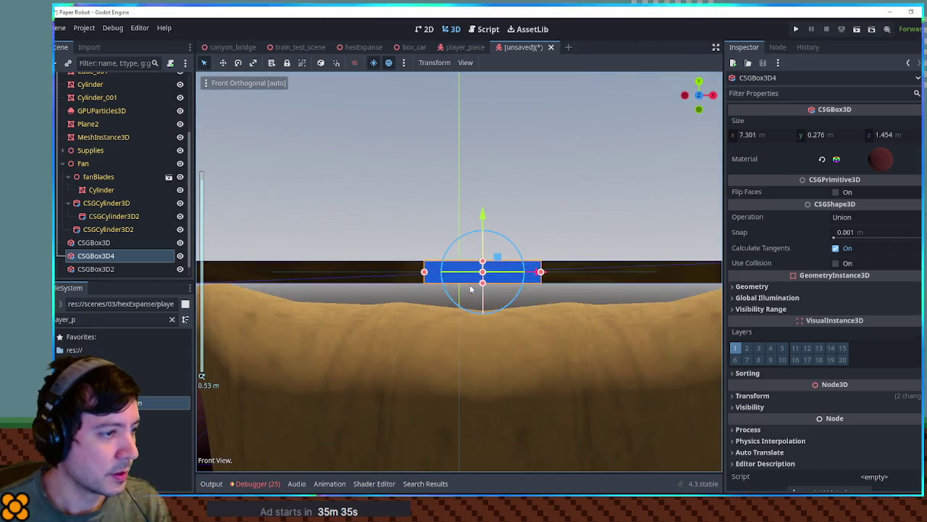
{"action": "left_click_drag", "start_coordinate": [483, 214], "coordinate": [488, 251]}
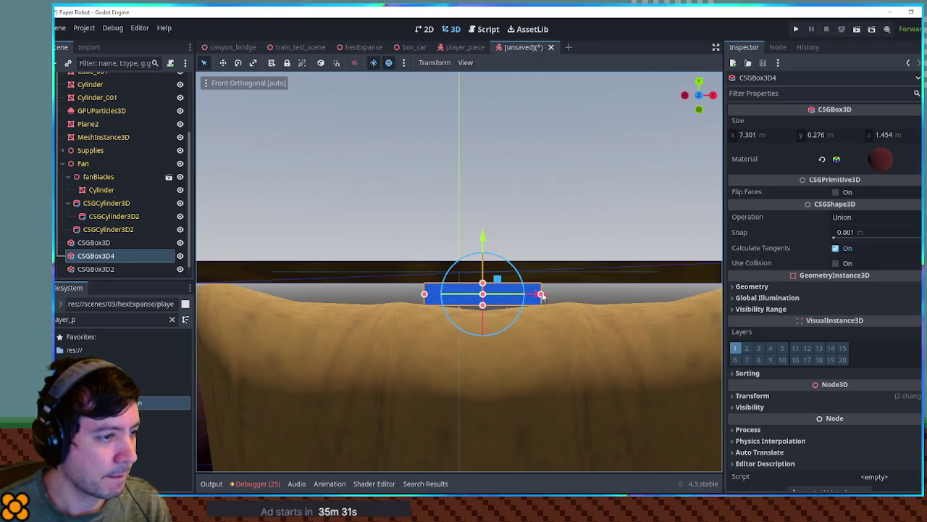
{"action": "mouse_move", "coordinate": [540, 293]}
{"action": "left_mouse_down"}
{"action": "mouse_move", "coordinate": [406, 294]}
{"action": "mouse_move", "coordinate": [605, 297]}
{"action": "left_mouse_up"}
Step: Add a second crosswise board at the other end; set both to Size x 5.286, z 1.034
{"action": "key", "text": "ctrl+d"}
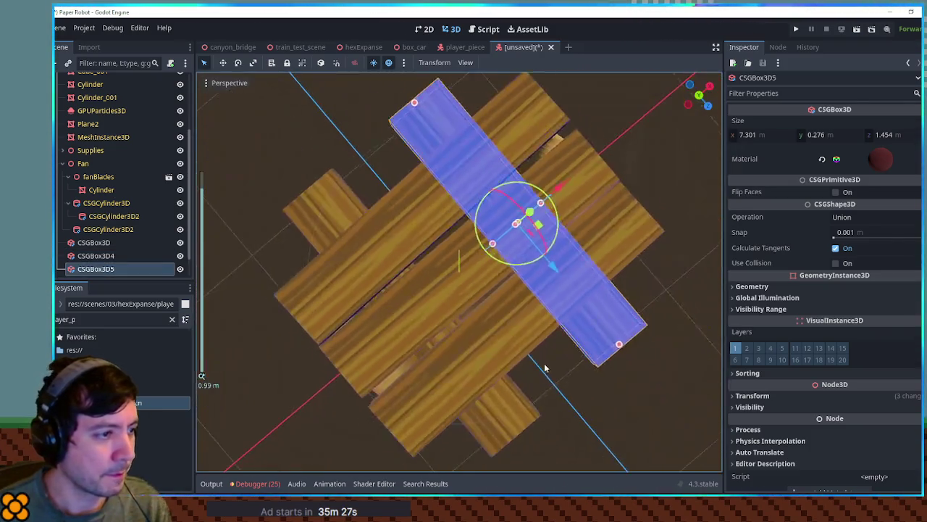
{"action": "left_click", "coordinate": [607, 337], "text": "shift"}
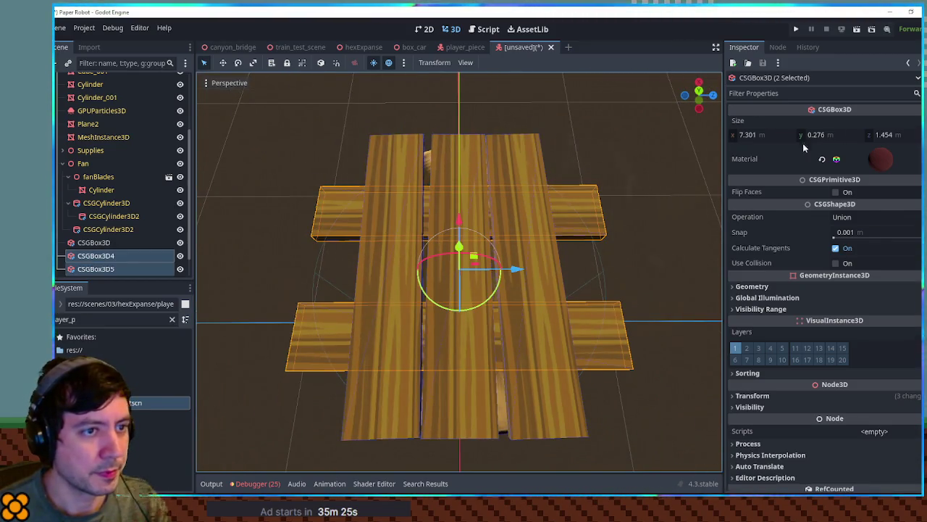
{"action": "left_click", "coordinate": [876, 135]}
{"action": "left_click_drag", "start_coordinate": [761, 134], "coordinate": [717, 135]}
{"action": "left_click_drag", "start_coordinate": [890, 135], "coordinate": [870, 134]}
{"action": "left_click", "coordinate": [665, 196]}
{"action": "mouse_move", "coordinate": [640, 288]}
{"action": "left_mouse_down"}
{"action": "mouse_move", "coordinate": [514, 192]}
{"action": "mouse_move", "coordinate": [500, 222]}
{"action": "mouse_move", "coordinate": [723, 211]}
{"action": "mouse_move", "coordinate": [508, 222]}
{"action": "mouse_move", "coordinate": [551, 255]}
{"action": "mouse_move", "coordinate": [543, 243]}
{"action": "mouse_move", "coordinate": [565, 317]}
{"action": "mouse_move", "coordinate": [528, 249]}
{"action": "mouse_move", "coordinate": [486, 244]}
{"action": "mouse_move", "coordinate": [478, 261]}
{"action": "mouse_move", "coordinate": [398, 239]}
{"action": "left_mouse_up"}
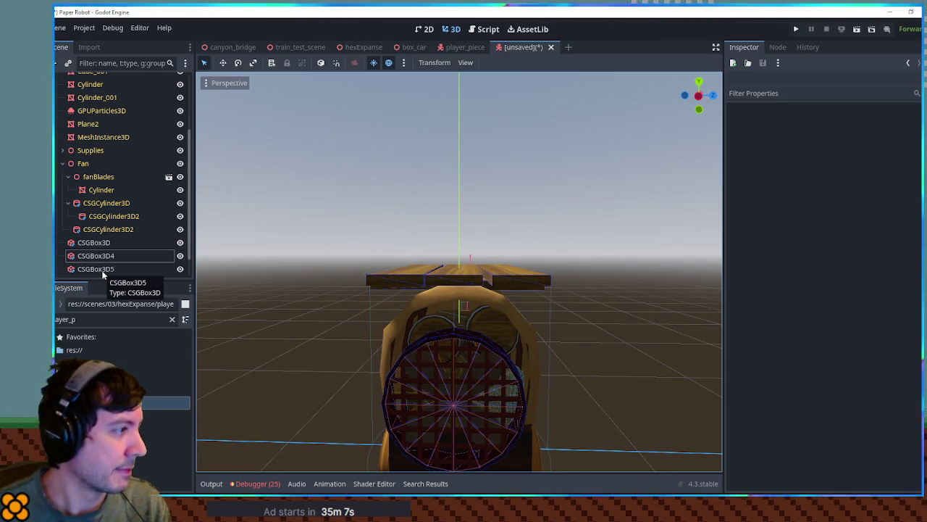
Step: Add an empty Node3D named UpperDeck under CoveredWagon
{"action": "mouse_move", "coordinate": [239, 274]}
{"action": "left_mouse_down"}
{"action": "mouse_move", "coordinate": [561, 254]}
{"action": "mouse_move", "coordinate": [498, 262]}
{"action": "mouse_move", "coordinate": [271, 255]}
{"action": "mouse_move", "coordinate": [703, 256]}
{"action": "mouse_move", "coordinate": [676, 256]}
{"action": "mouse_move", "coordinate": [632, 314]}
{"action": "mouse_move", "coordinate": [687, 347]}
{"action": "mouse_move", "coordinate": [323, 257]}
{"action": "mouse_move", "coordinate": [451, 291]}
{"action": "left_mouse_up"}
{"action": "mouse_move", "coordinate": [534, 390]}
{"action": "left_mouse_down"}
{"action": "mouse_move", "coordinate": [356, 331]}
{"action": "mouse_move", "coordinate": [269, 372]}
{"action": "mouse_move", "coordinate": [370, 399]}
{"action": "mouse_move", "coordinate": [477, 404]}
{"action": "mouse_move", "coordinate": [553, 393]}
{"action": "mouse_move", "coordinate": [595, 371]}
{"action": "mouse_move", "coordinate": [498, 445]}
{"action": "mouse_move", "coordinate": [302, 352]}
{"action": "mouse_move", "coordinate": [318, 378]}
{"action": "mouse_move", "coordinate": [453, 372]}
{"action": "mouse_move", "coordinate": [571, 401]}
{"action": "mouse_move", "coordinate": [615, 374]}
{"action": "mouse_move", "coordinate": [445, 395]}
{"action": "mouse_move", "coordinate": [565, 375]}
{"action": "mouse_move", "coordinate": [424, 384]}
{"action": "mouse_move", "coordinate": [401, 374]}
{"action": "mouse_move", "coordinate": [549, 373]}
{"action": "mouse_move", "coordinate": [559, 422]}
{"action": "mouse_move", "coordinate": [595, 264]}
{"action": "mouse_move", "coordinate": [585, 300]}
{"action": "mouse_move", "coordinate": [667, 318]}
{"action": "mouse_move", "coordinate": [573, 354]}
{"action": "left_mouse_up"}
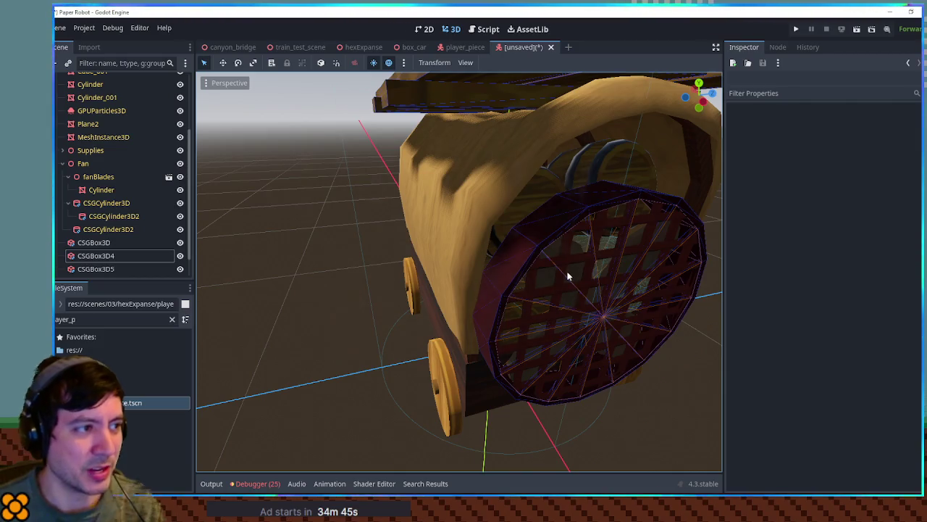
{"action": "scroll", "coordinate": [568, 276], "scroll_direction": "down", "scroll_amount": 5}
{"action": "scroll", "coordinate": [93, 176], "scroll_direction": "up", "scroll_amount": 3}
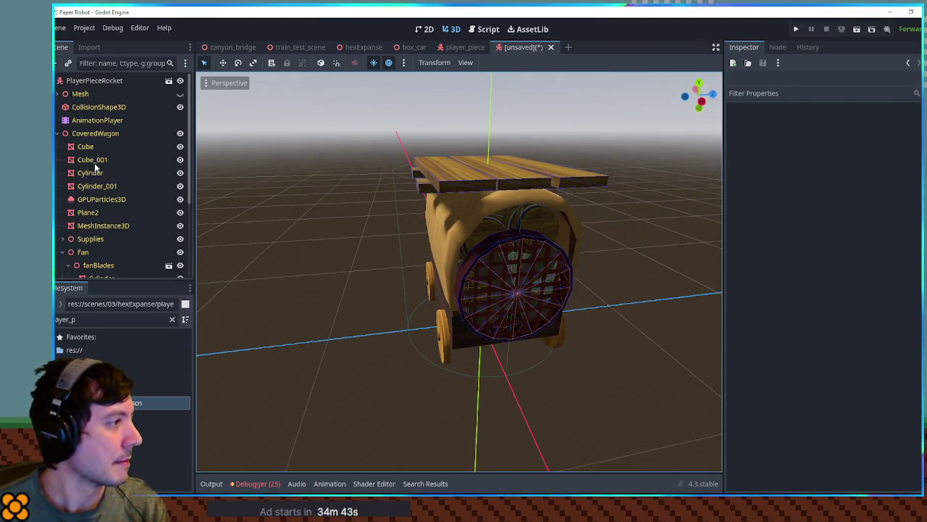
{"action": "left_click", "coordinate": [81, 135]}
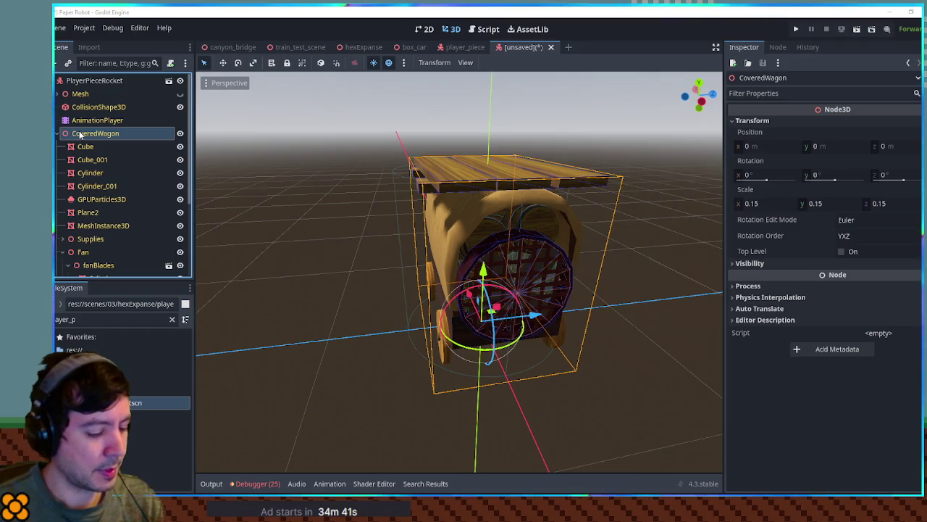
{"action": "key", "text": "ctrl+v"}
{"action": "key", "text": "F2"}
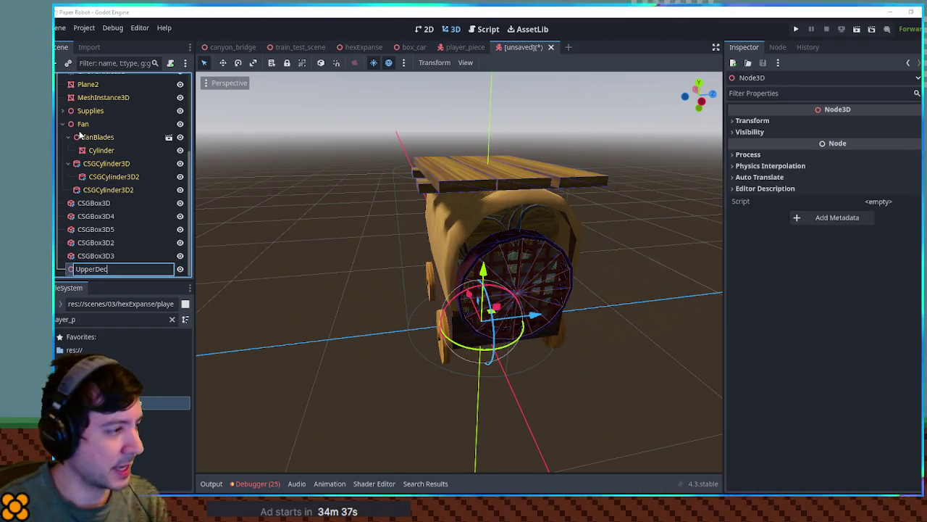
Step: Move the five deck-plank CSGBox3D nodes under UpperDeck
{"action": "left_click", "coordinate": [99, 202]}
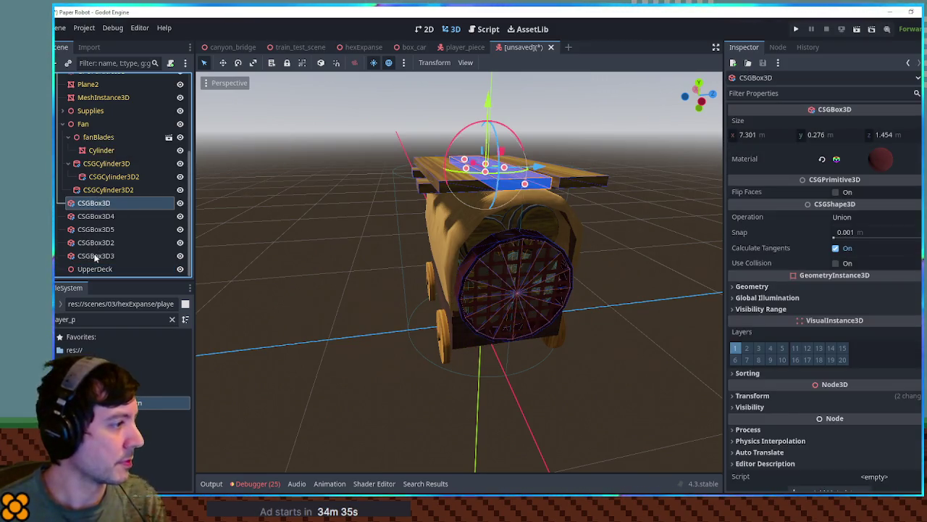
{"action": "left_click", "coordinate": [99, 256], "text": "shift"}
{"action": "left_click_drag", "start_coordinate": [99, 256], "coordinate": [100, 272]}
{"action": "scroll", "coordinate": [85, 128], "scroll_direction": "up", "scroll_amount": 3}
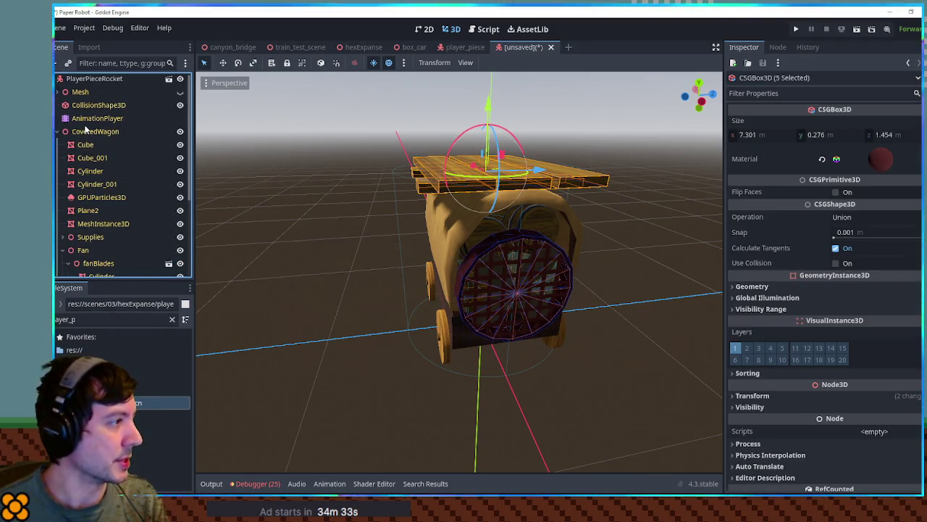
Step: Add another empty Node3D named Rockets under CoveredWagon
{"action": "left_click", "coordinate": [76, 133]}
{"action": "key", "text": "ctrl+a"}
{"action": "key", "text": "Return"}
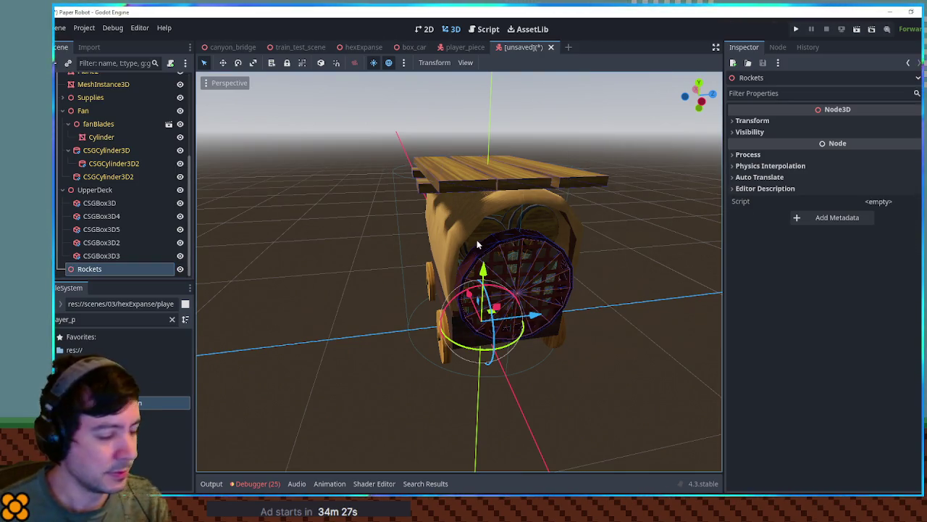
Step: Add a CSGCylinder3D under Rockets, rotate it, and give it 16 sides
{"action": "key", "text": "ctrl+a"}
{"action": "key", "text": "Return"}
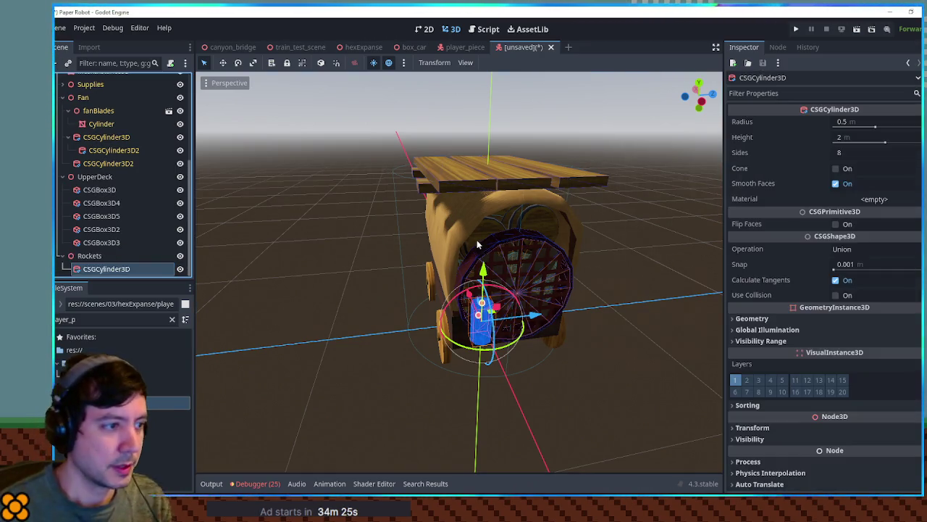
{"action": "key", "text": "KP_1"}
{"action": "left_click_drag", "start_coordinate": [483, 277], "coordinate": [529, 330]}
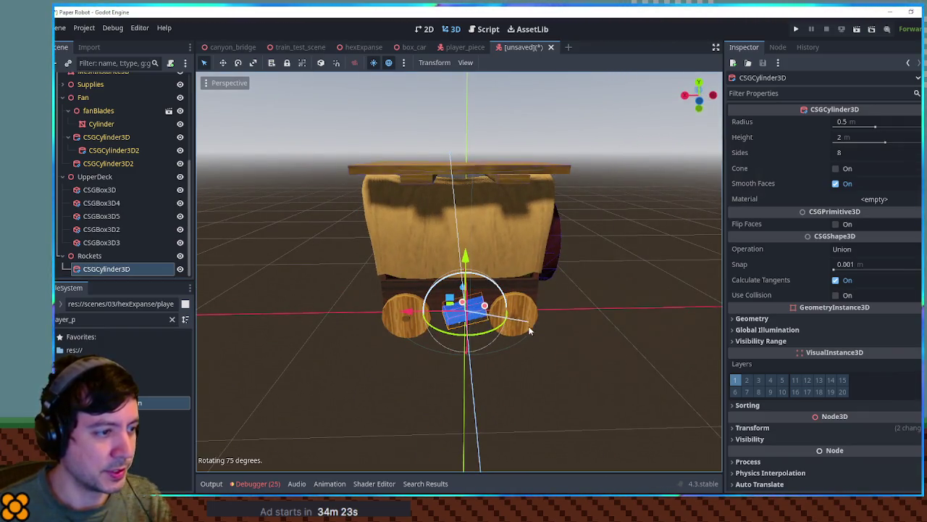
{"action": "left_click", "coordinate": [859, 153]}
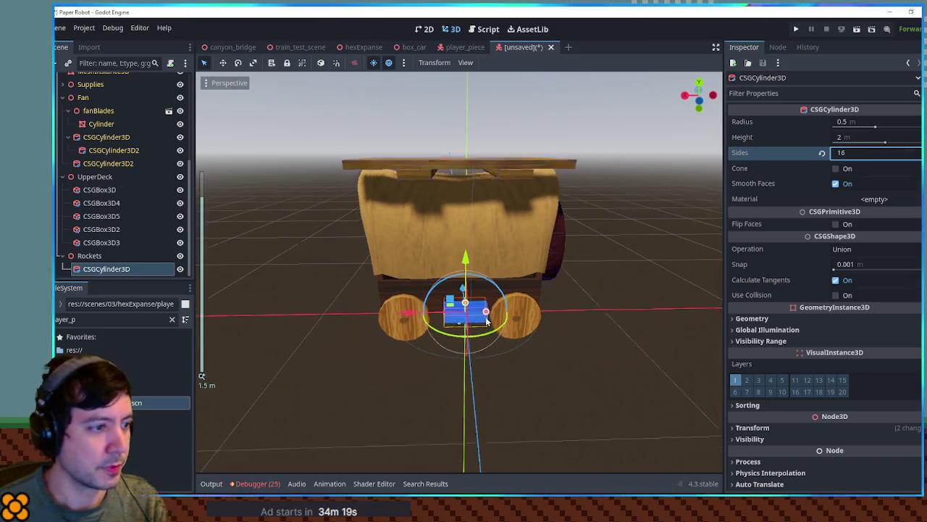
{"action": "scroll", "coordinate": [487, 320], "scroll_direction": "up", "scroll_amount": 3}
{"action": "left_click", "coordinate": [660, 324]}
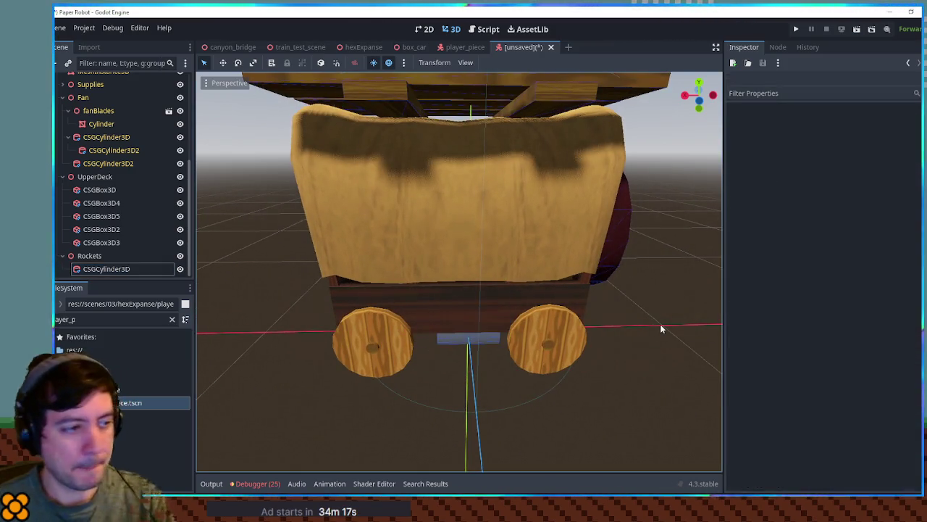
Step: Place the cylinder along the wagon's top edge and lengthen it to about 5.585 m
{"action": "key", "text": "KP_3"}
{"action": "left_click", "coordinate": [402, 354]}
{"action": "left_click_drag", "start_coordinate": [407, 351], "coordinate": [484, 140]}
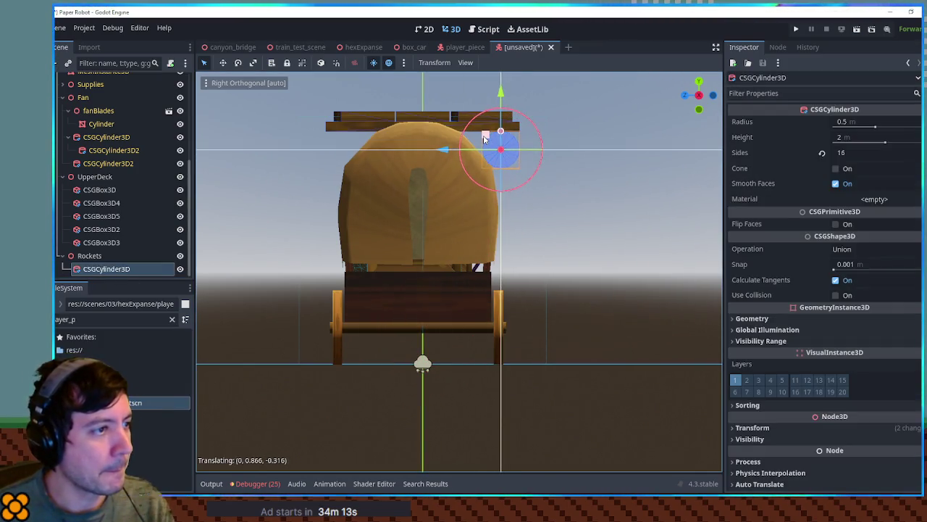
{"action": "mouse_move", "coordinate": [586, 171]}
{"action": "left_mouse_down"}
{"action": "mouse_move", "coordinate": [393, 177]}
{"action": "mouse_move", "coordinate": [449, 215]}
{"action": "mouse_move", "coordinate": [434, 181]}
{"action": "mouse_move", "coordinate": [296, 169]}
{"action": "left_mouse_up"}
{"action": "mouse_move", "coordinate": [415, 163]}
{"action": "left_mouse_down"}
{"action": "mouse_move", "coordinate": [484, 164]}
{"action": "mouse_move", "coordinate": [464, 168]}
{"action": "left_mouse_up"}
{"action": "left_click_drag", "start_coordinate": [293, 170], "coordinate": [464, 171]}
{"action": "left_click_drag", "start_coordinate": [547, 161], "coordinate": [571, 164]}
{"action": "mouse_move", "coordinate": [403, 170]}
{"action": "left_mouse_down"}
{"action": "mouse_move", "coordinate": [362, 168]}
{"action": "mouse_move", "coordinate": [438, 168]}
{"action": "mouse_move", "coordinate": [630, 213]}
{"action": "mouse_move", "coordinate": [586, 213]}
{"action": "left_mouse_up"}
{"action": "left_click", "coordinate": [631, 213]}
{"action": "left_click", "coordinate": [466, 191]}
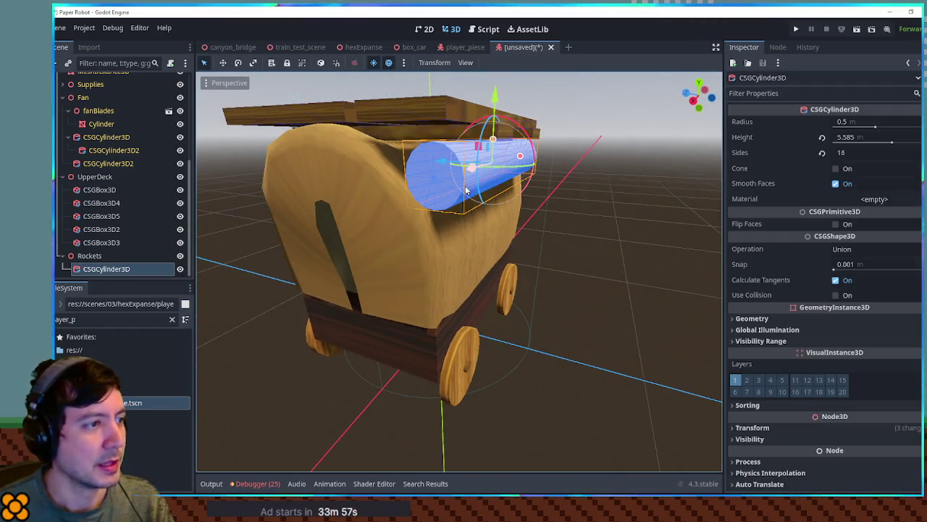
{"action": "left_click", "coordinate": [103, 319]}
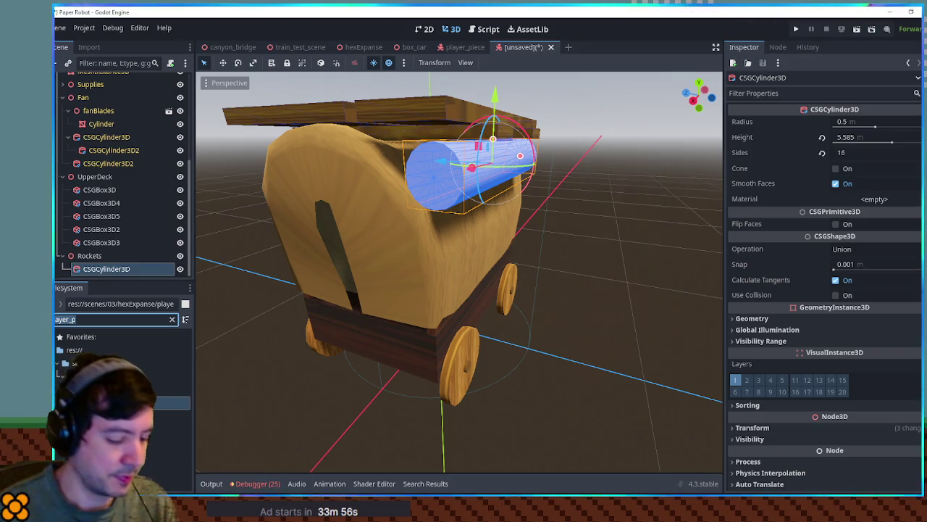
Step: Filter files for 'corr' and apply metalCorrugated.tres to the rocket tube
{"action": "key", "text": "ctrl+a"}
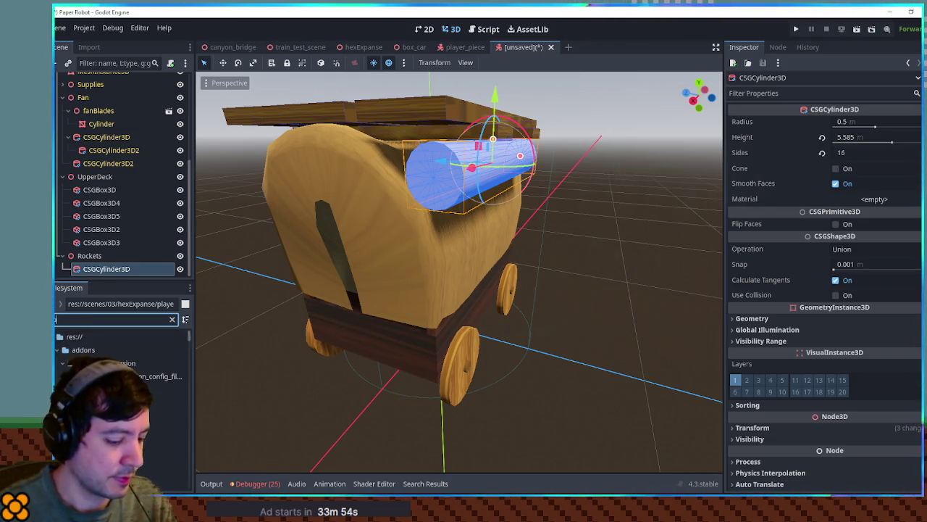
{"action": "type", "text": "corr"}
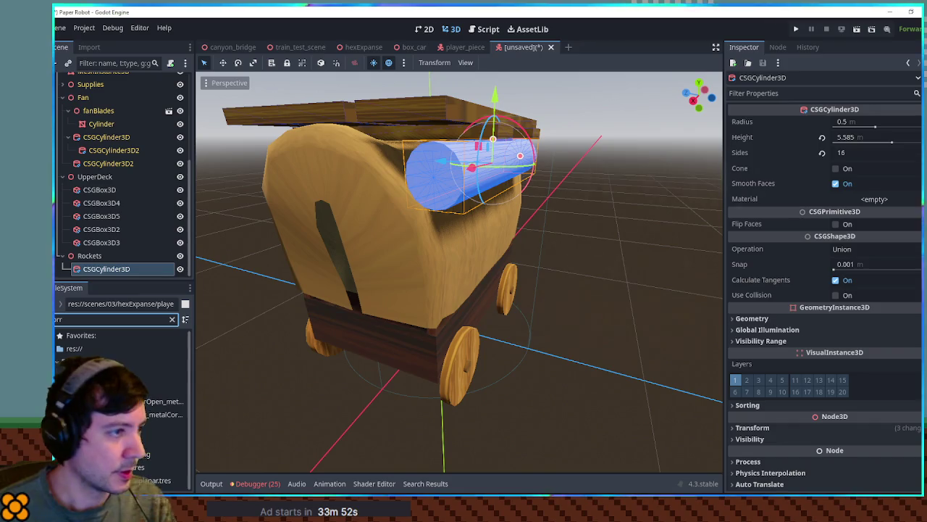
{"action": "mouse_move", "coordinate": [134, 467]}
{"action": "left_mouse_down"}
{"action": "mouse_move", "coordinate": [195, 333]}
{"action": "mouse_move", "coordinate": [877, 202]}
{"action": "left_mouse_up"}
{"action": "left_click", "coordinate": [586, 253]}
{"action": "mouse_move", "coordinate": [585, 254]}
{"action": "left_mouse_down"}
{"action": "mouse_move", "coordinate": [376, 251]}
{"action": "mouse_move", "coordinate": [482, 283]}
{"action": "mouse_move", "coordinate": [604, 245]}
{"action": "left_mouse_up"}
Step: Duplicate the tube, shrink the copy to radius 0.442 m, set Subtraction, and nest it under the tube
{"action": "left_click", "coordinate": [423, 172]}
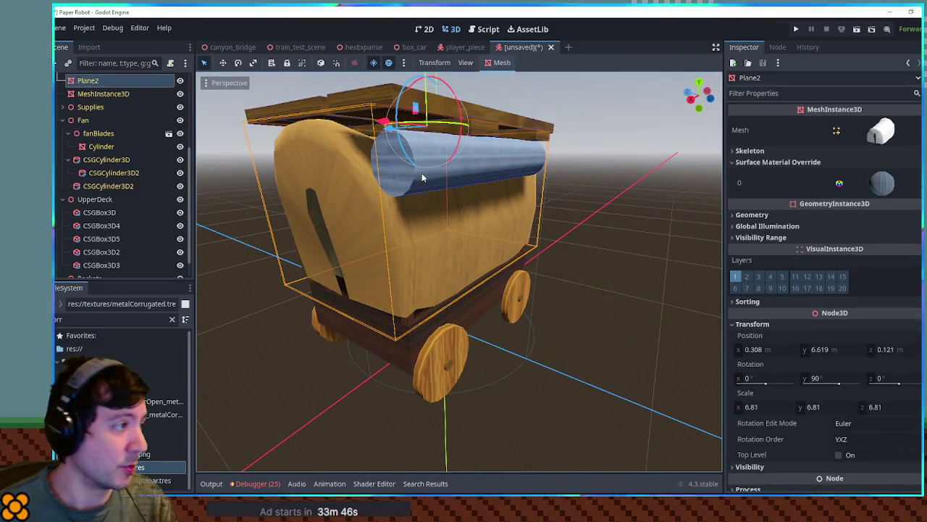
{"action": "scroll", "coordinate": [126, 268], "scroll_direction": "down", "scroll_amount": 1}
{"action": "left_click", "coordinate": [109, 268]}
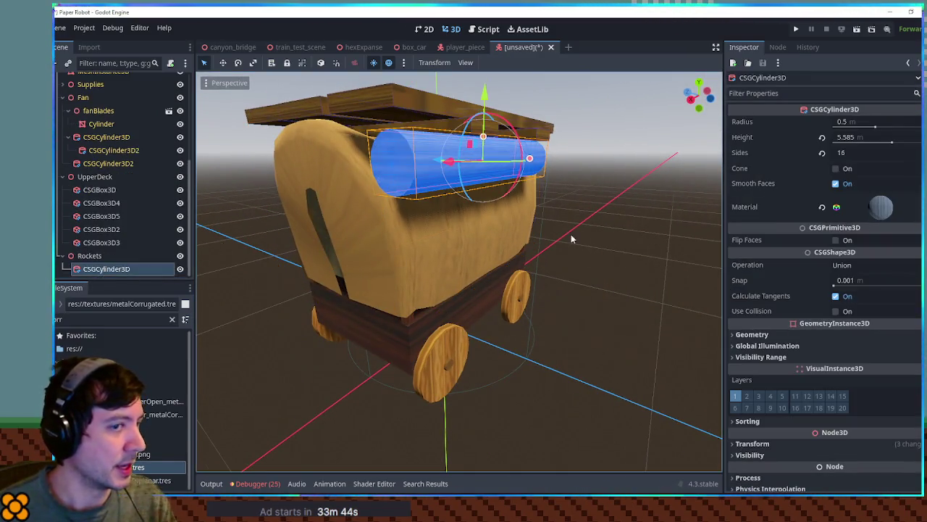
{"action": "scroll", "coordinate": [509, 241], "scroll_direction": "up", "scroll_amount": 5}
{"action": "mouse_move", "coordinate": [509, 242]}
{"action": "left_mouse_down"}
{"action": "mouse_move", "coordinate": [546, 242]}
{"action": "mouse_move", "coordinate": [679, 208]}
{"action": "left_mouse_up"}
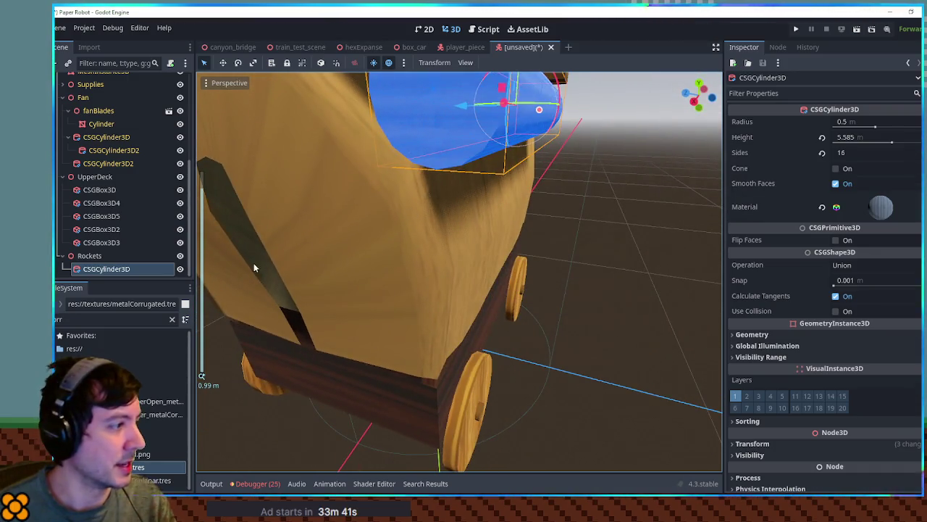
{"action": "key", "text": "ctrl+d"}
{"action": "mouse_move", "coordinate": [546, 108]}
{"action": "left_mouse_down"}
{"action": "mouse_move", "coordinate": [507, 110]}
{"action": "mouse_move", "coordinate": [532, 135]}
{"action": "left_mouse_up"}
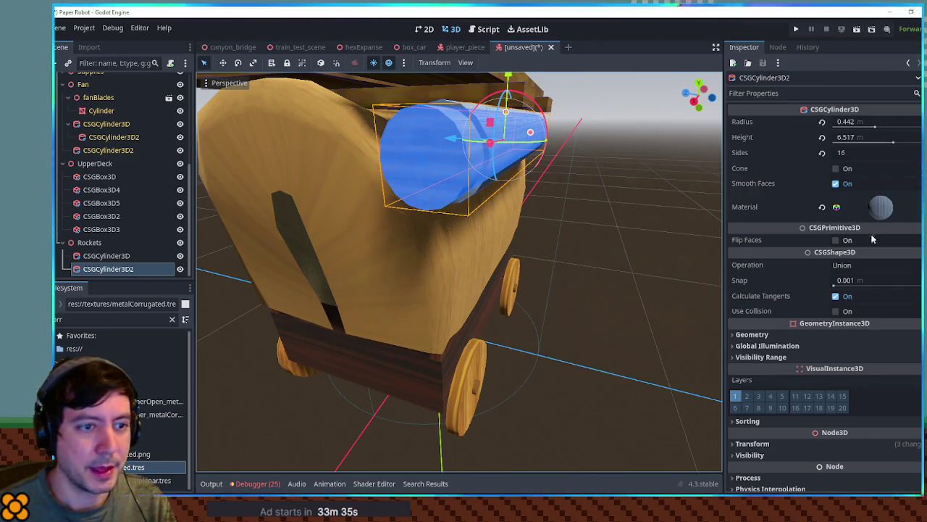
{"action": "left_click", "coordinate": [842, 264]}
{"action": "left_click", "coordinate": [852, 304]}
{"action": "left_click", "coordinate": [698, 242]}
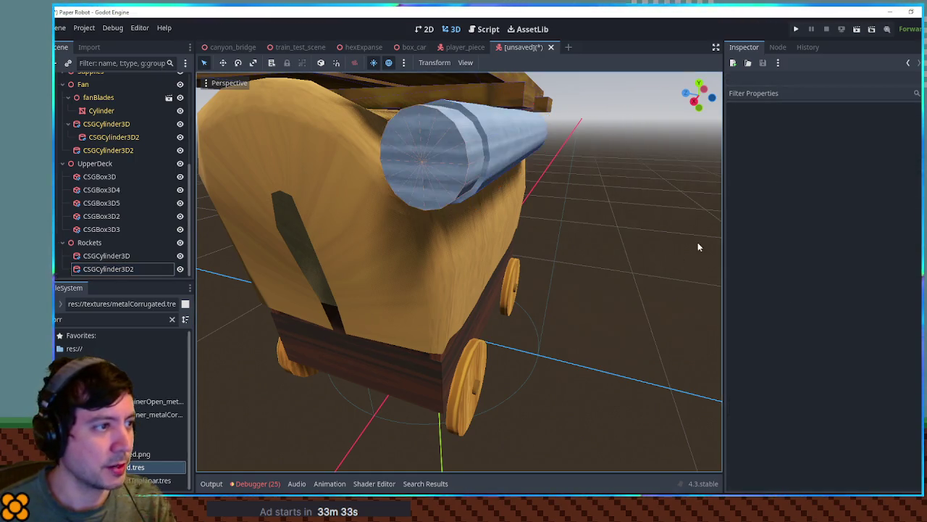
{"action": "left_click_drag", "start_coordinate": [200, 265], "coordinate": [106, 255]}
Step: Add a GPUParticles3D node under the rocket tube
{"action": "mouse_move", "coordinate": [441, 286]}
{"action": "left_mouse_down"}
{"action": "mouse_move", "coordinate": [680, 265]}
{"action": "mouse_move", "coordinate": [381, 265]}
{"action": "mouse_move", "coordinate": [667, 265]}
{"action": "mouse_move", "coordinate": [564, 275]}
{"action": "left_mouse_up"}
{"action": "left_click", "coordinate": [107, 258]}
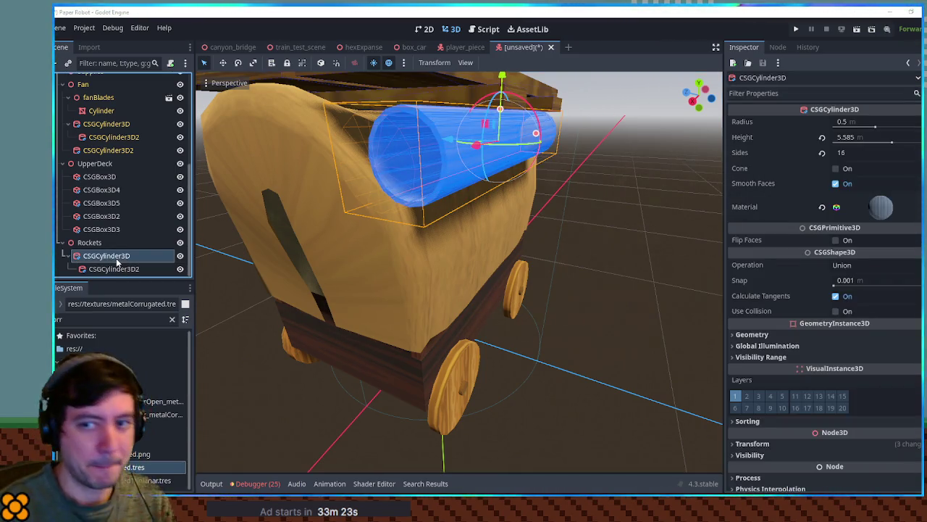
{"action": "key", "text": "ctrl+v"}
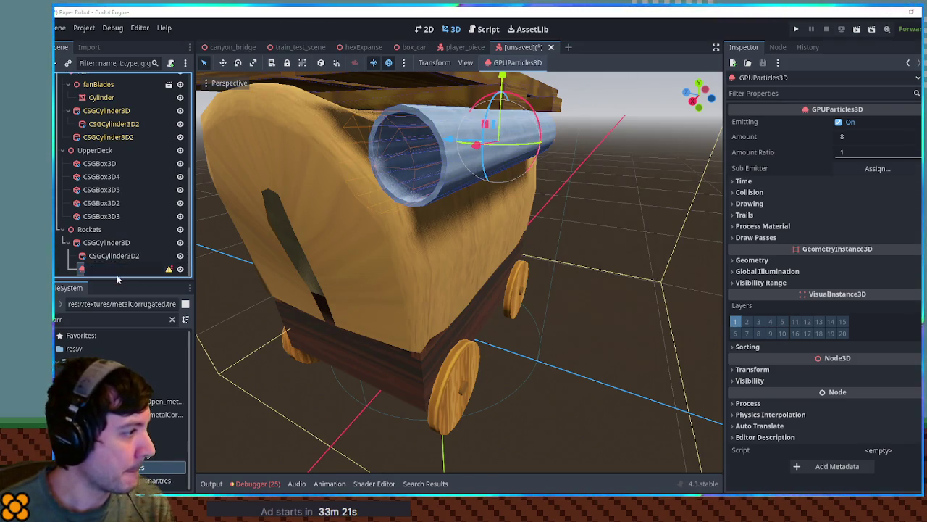
Step: Name the new emitter and give its Draw Pass 1 a new PlaneMesh
{"action": "key", "text": "F2"}
{"action": "mouse_move", "coordinate": [626, 218]}
{"action": "left_mouse_down"}
{"action": "mouse_move", "coordinate": [544, 224]}
{"action": "mouse_move", "coordinate": [418, 172]}
{"action": "left_mouse_up"}
{"action": "mouse_move", "coordinate": [366, 153]}
{"action": "left_mouse_down"}
{"action": "mouse_move", "coordinate": [405, 194]}
{"action": "mouse_move", "coordinate": [468, 174]}
{"action": "mouse_move", "coordinate": [453, 173]}
{"action": "left_mouse_up"}
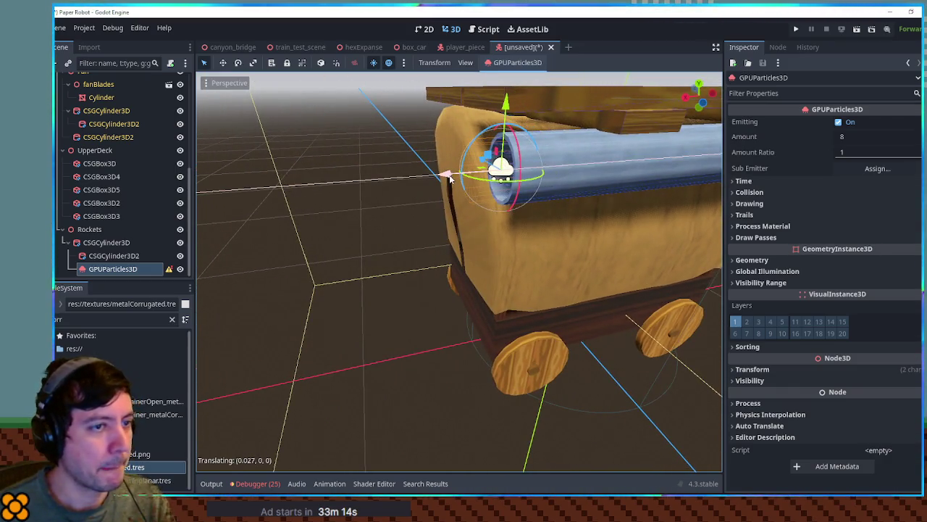
{"action": "left_click", "coordinate": [803, 238]}
{"action": "left_click", "coordinate": [897, 266]}
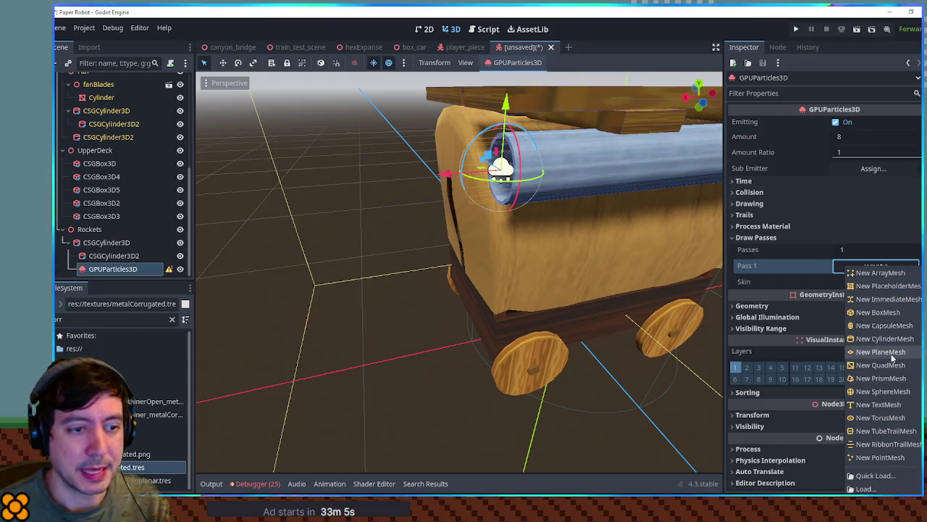
{"action": "left_click", "coordinate": [881, 352]}
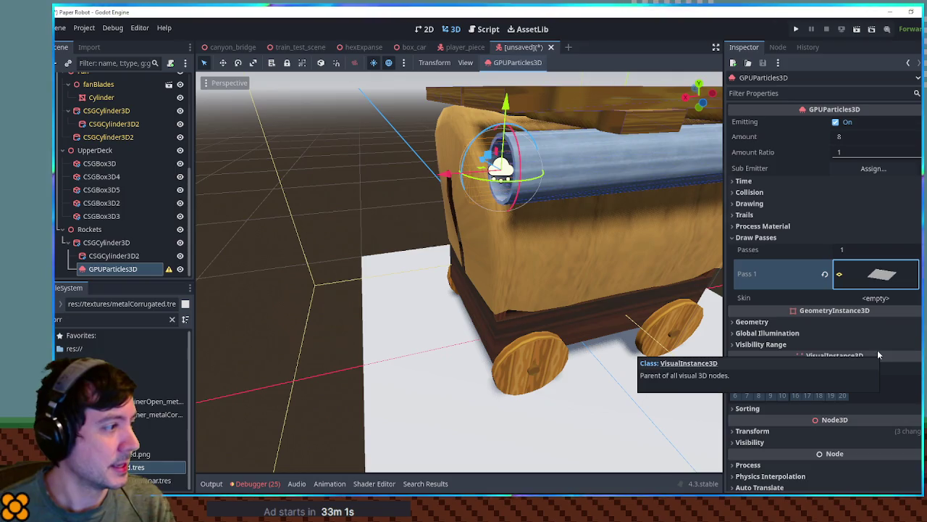
{"action": "mouse_move", "coordinate": [506, 334]}
{"action": "left_mouse_down"}
{"action": "mouse_move", "coordinate": [634, 269]}
{"action": "mouse_move", "coordinate": [529, 308]}
{"action": "left_mouse_up"}
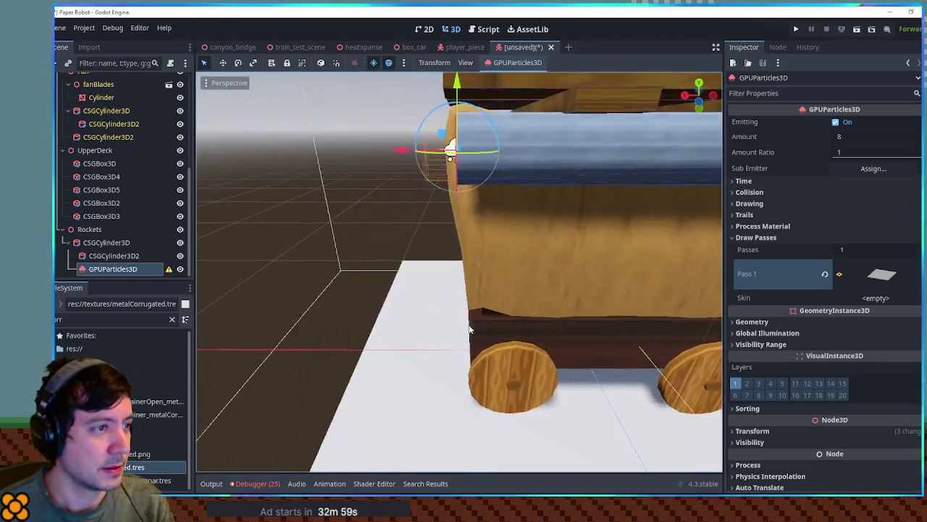
{"action": "scroll", "coordinate": [476, 323], "scroll_direction": "down", "scroll_amount": 3}
{"action": "mouse_move", "coordinate": [476, 322]}
{"action": "left_mouse_down"}
{"action": "mouse_move", "coordinate": [601, 292]}
{"action": "mouse_move", "coordinate": [466, 314]}
{"action": "mouse_move", "coordinate": [476, 319]}
{"action": "left_mouse_up"}
{"action": "left_click", "coordinate": [863, 227]}
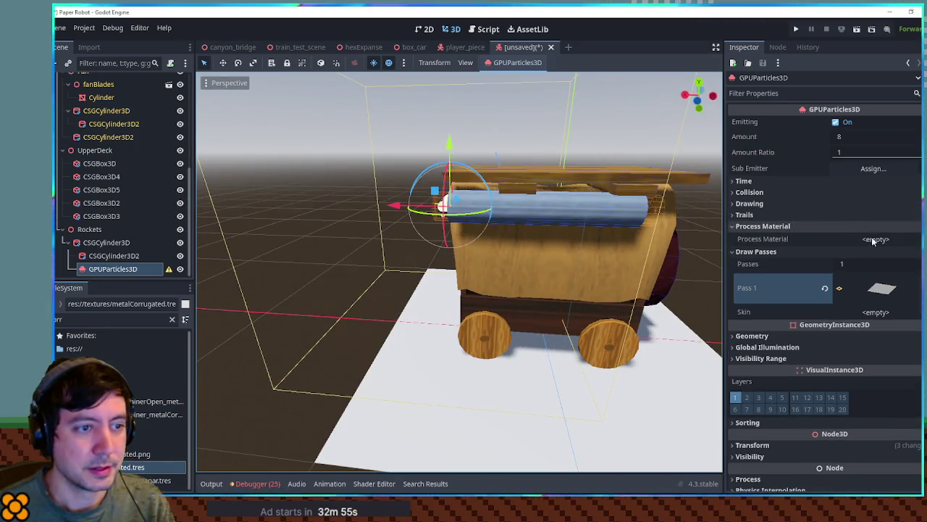
Step: Assign a new ParticleProcessMaterial to the emitter and confirm the PlaneMesh orientation is Face Y
{"action": "left_click", "coordinate": [877, 240]}
{"action": "left_click", "coordinate": [873, 254]}
{"action": "mouse_move", "coordinate": [602, 273]}
{"action": "left_mouse_down"}
{"action": "mouse_move", "coordinate": [639, 261]}
{"action": "mouse_move", "coordinate": [536, 274]}
{"action": "mouse_move", "coordinate": [580, 276]}
{"action": "left_mouse_up"}
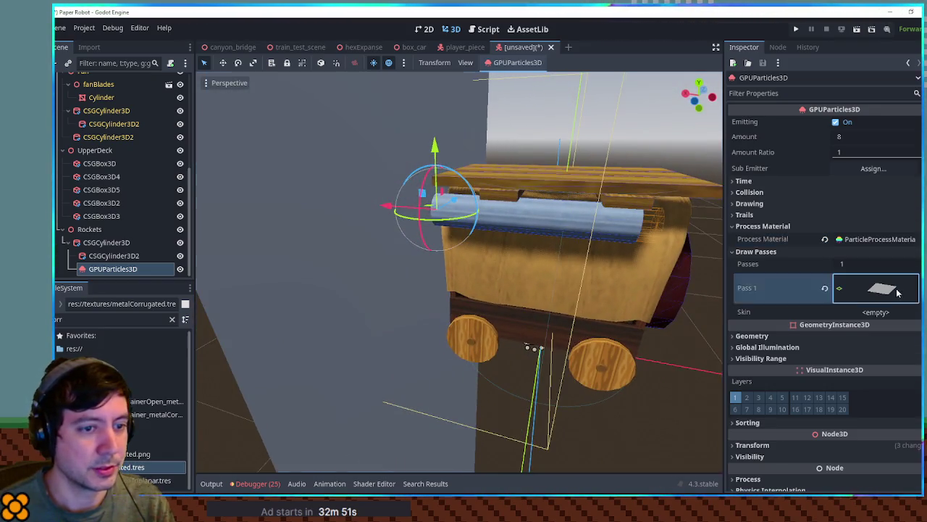
{"action": "left_click", "coordinate": [882, 288]}
{"action": "scroll", "coordinate": [886, 286], "scroll_direction": "down", "scroll_amount": 2}
{"action": "left_click", "coordinate": [880, 329]}
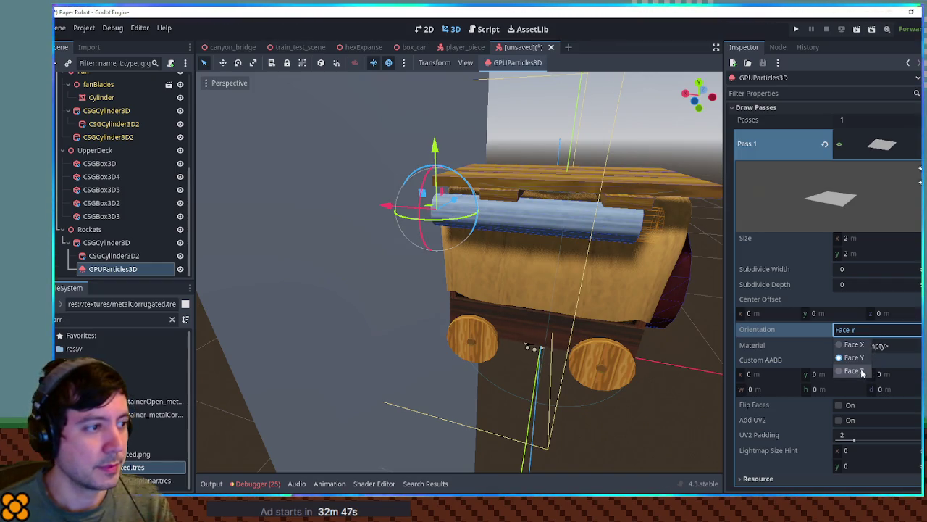
{"action": "scroll", "coordinate": [820, 341], "scroll_direction": "down", "scroll_amount": 5}
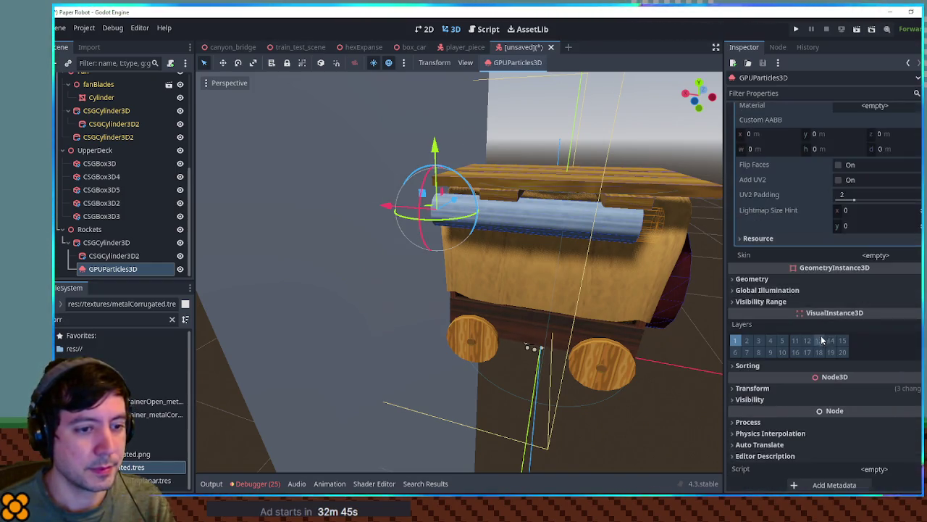
{"action": "scroll", "coordinate": [881, 160], "scroll_direction": "up", "scroll_amount": 1}
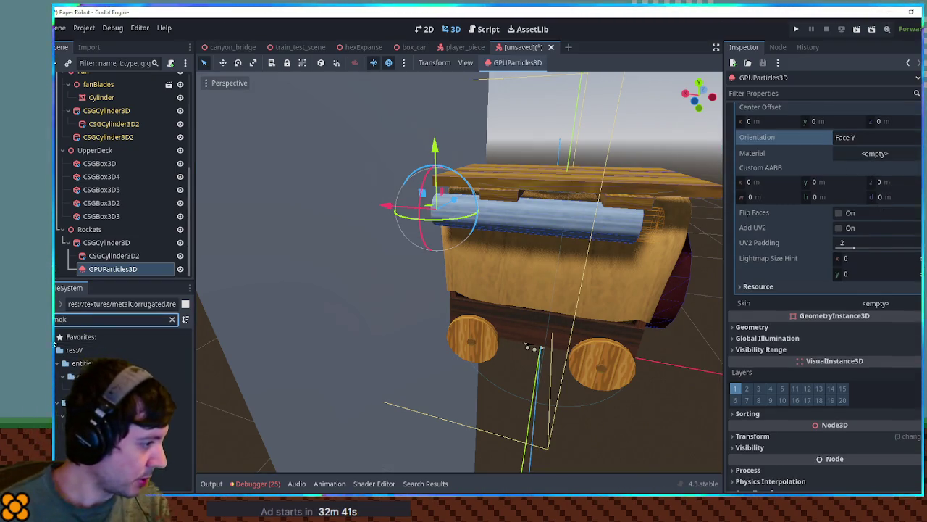
Step: Use smoke_07.png as the plane's material with Billboard Mode set to Particle Billboard
{"action": "left_click_drag", "start_coordinate": [137, 429], "coordinate": [550, 352]}
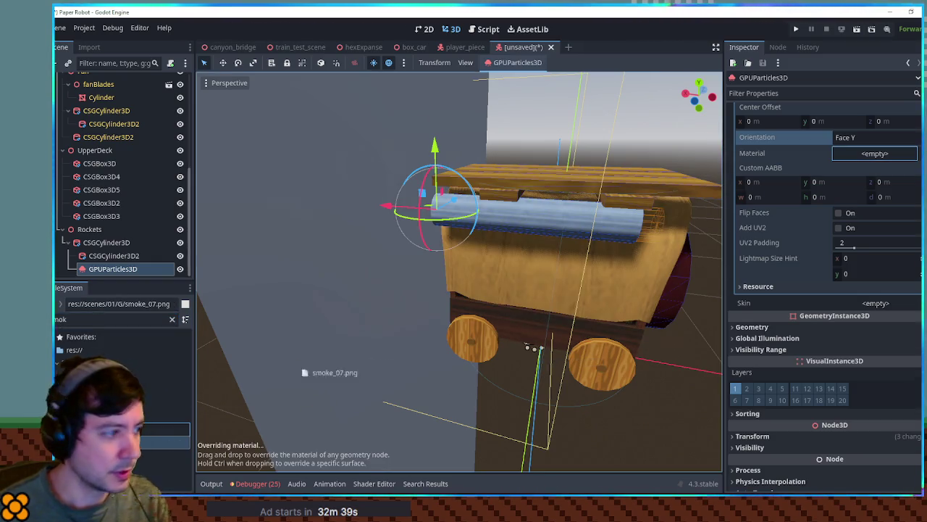
{"action": "left_click_drag", "start_coordinate": [869, 157], "coordinate": [873, 155]}
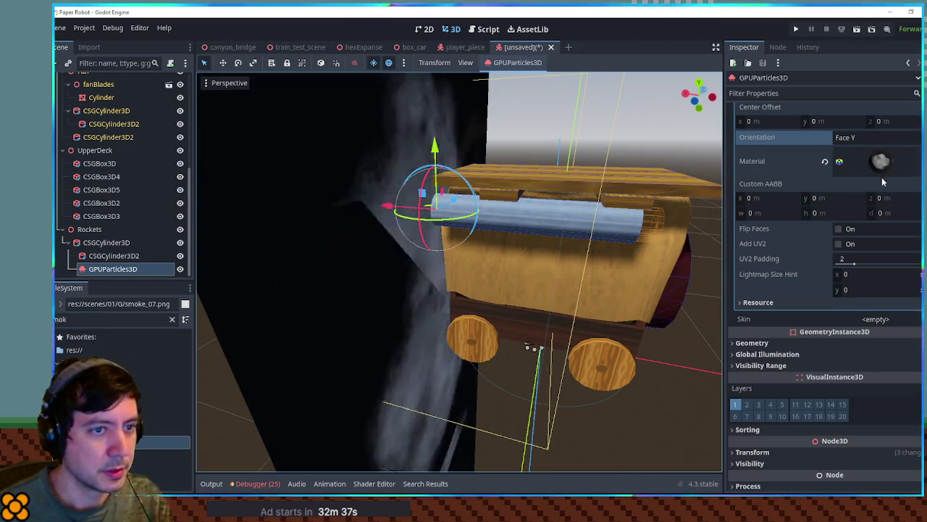
{"action": "scroll", "coordinate": [868, 313], "scroll_direction": "down", "scroll_amount": 5}
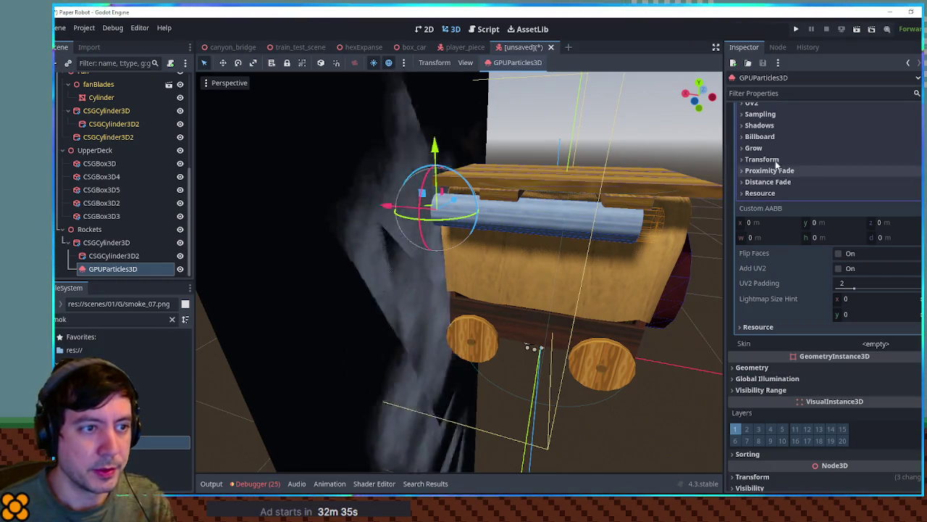
{"action": "left_click", "coordinate": [761, 136]}
{"action": "left_click", "coordinate": [870, 149]}
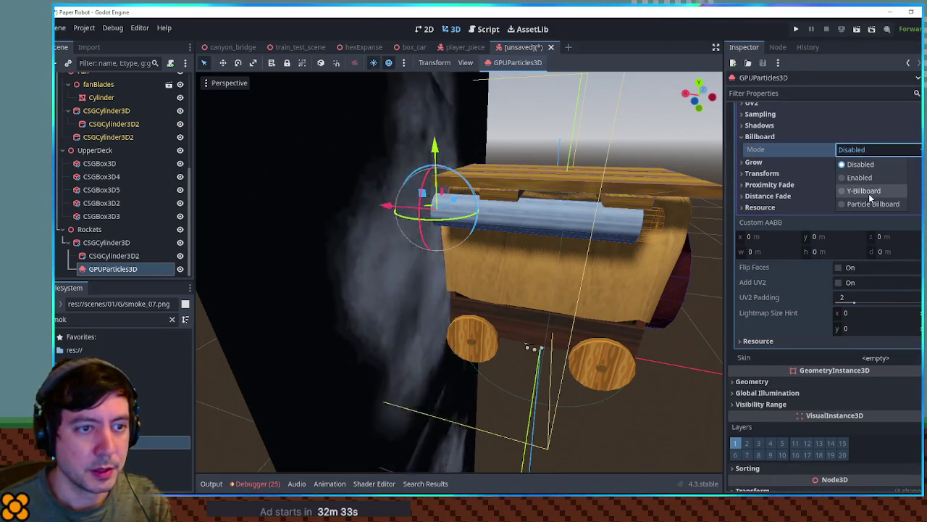
{"action": "left_click", "coordinate": [873, 204]}
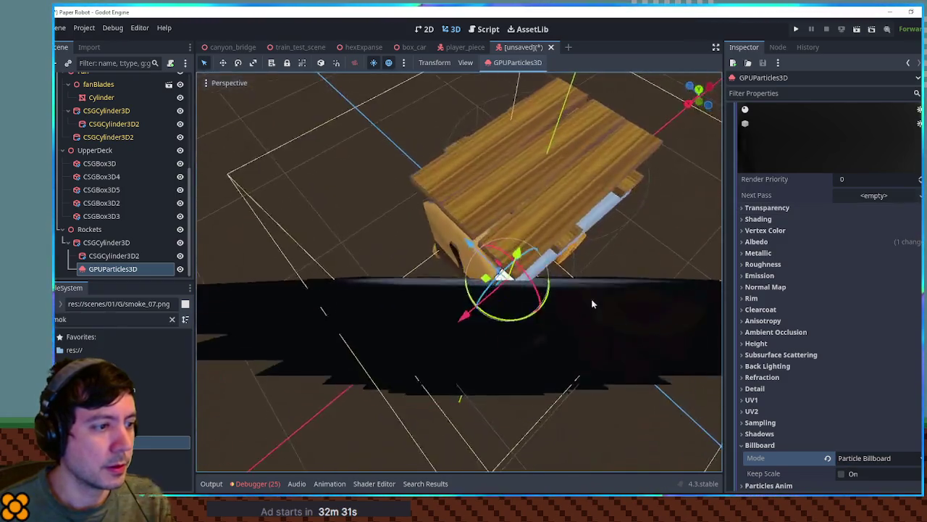
Step: Set the smoke material's Transparency to Alpha
{"action": "left_click", "coordinate": [793, 207]}
{"action": "left_click", "coordinate": [851, 220]}
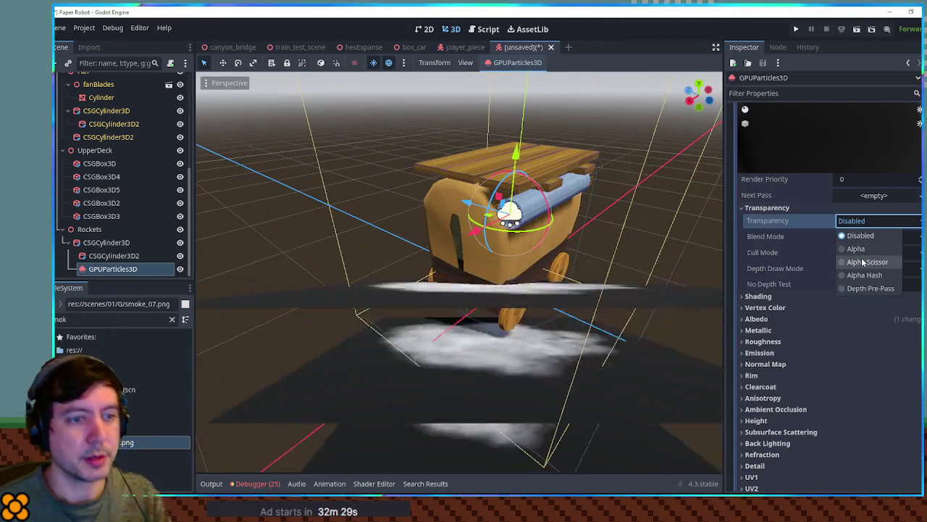
{"action": "left_click", "coordinate": [855, 248]}
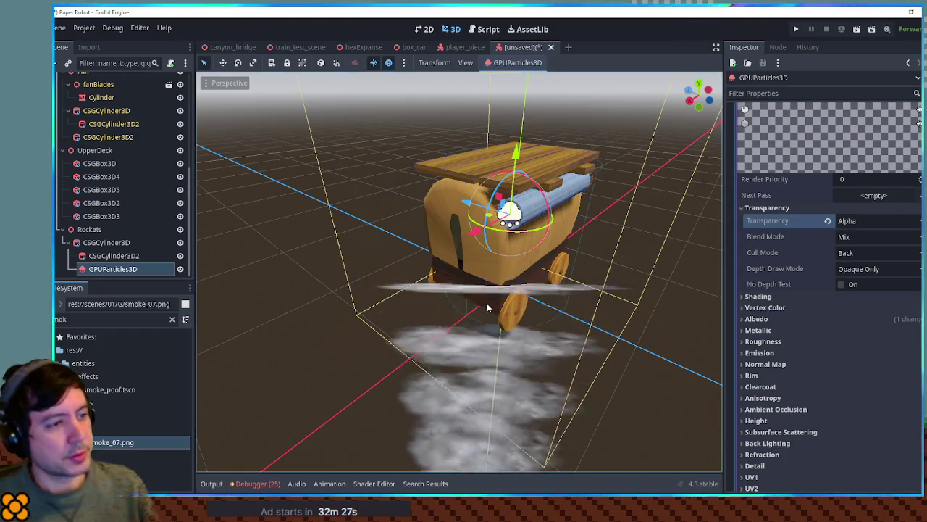
{"action": "left_click_drag", "start_coordinate": [525, 384], "coordinate": [493, 237]}
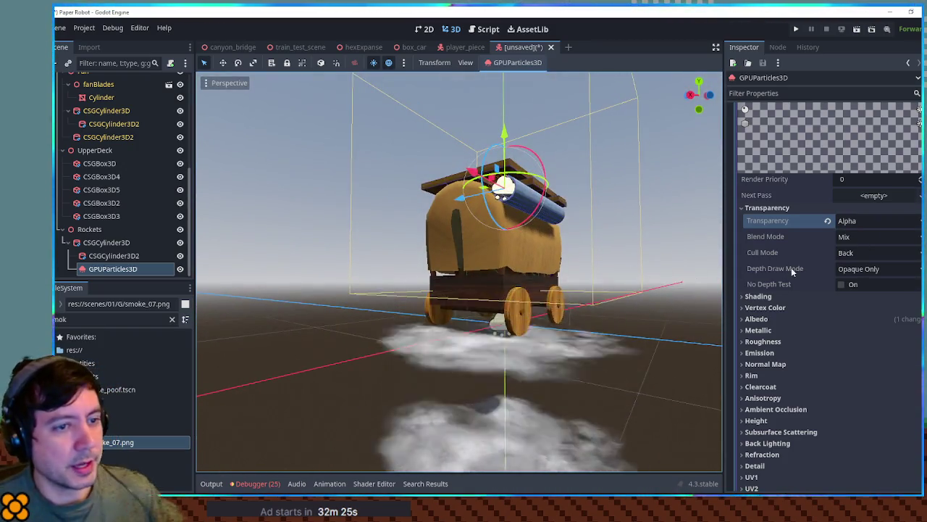
{"action": "scroll", "coordinate": [862, 232], "scroll_direction": "up", "scroll_amount": 5}
{"action": "left_click", "coordinate": [846, 301]}
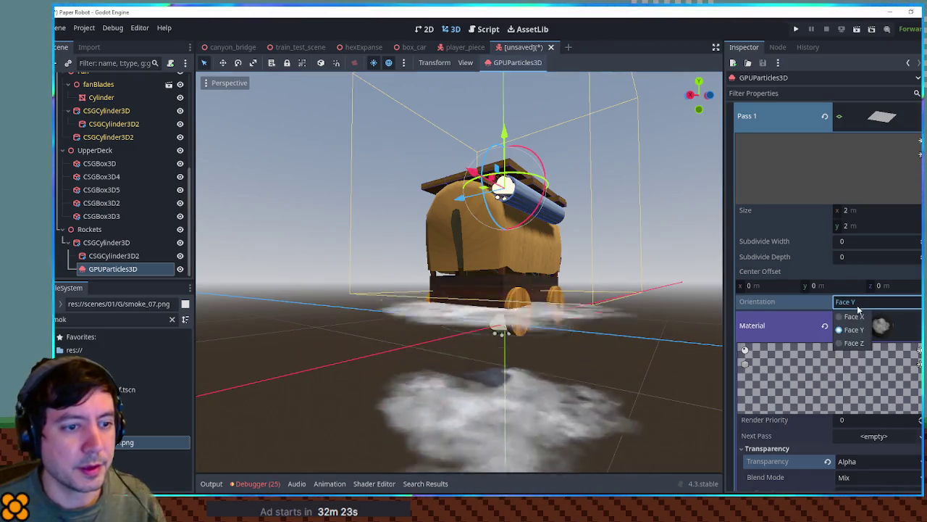
Step: Set the smoke quad's Orientation to Face Z
{"action": "left_click", "coordinate": [852, 317]}
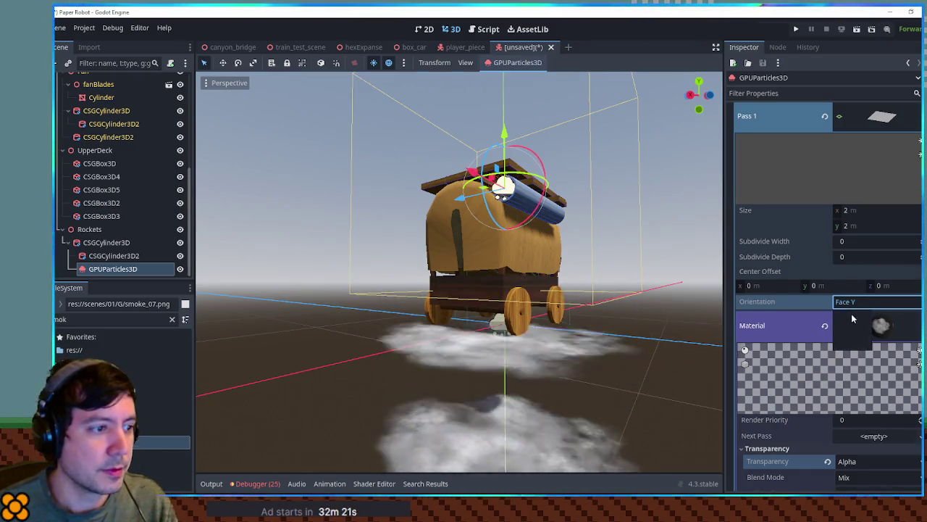
{"action": "left_click_drag", "start_coordinate": [599, 284], "coordinate": [621, 322]}
{"action": "left_click", "coordinate": [866, 302]}
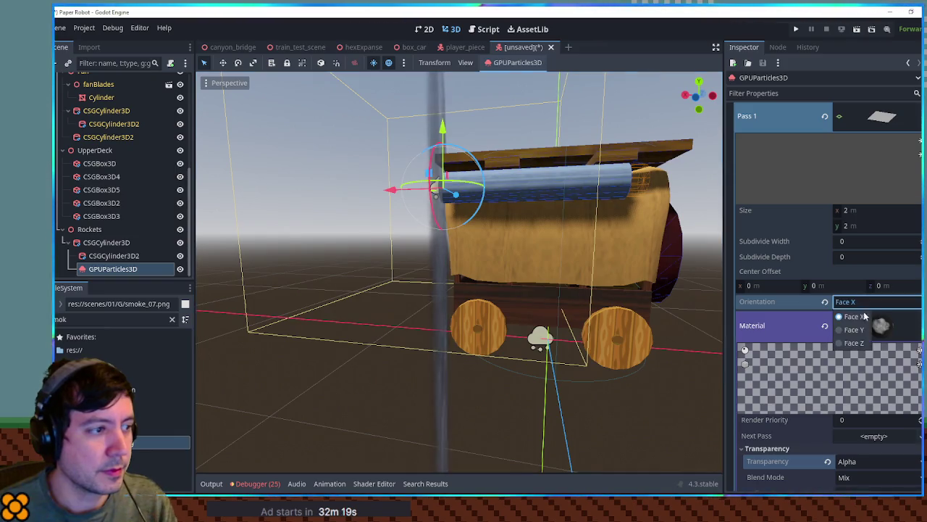
{"action": "left_click", "coordinate": [863, 342]}
{"action": "mouse_move", "coordinate": [563, 278]}
{"action": "left_mouse_down"}
{"action": "mouse_move", "coordinate": [231, 285]}
{"action": "mouse_move", "coordinate": [682, 290]}
{"action": "left_mouse_up"}
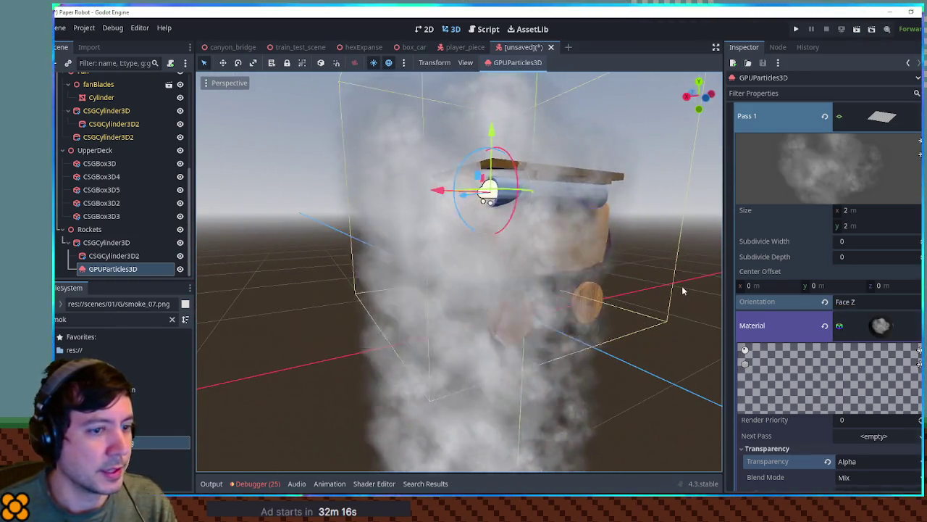
Step: Resize the smoke quad to 0.5 × 0.5 m
{"action": "left_click", "coordinate": [846, 210]}
{"action": "type", "text": "0.5"}
{"action": "key", "text": "Tab"}
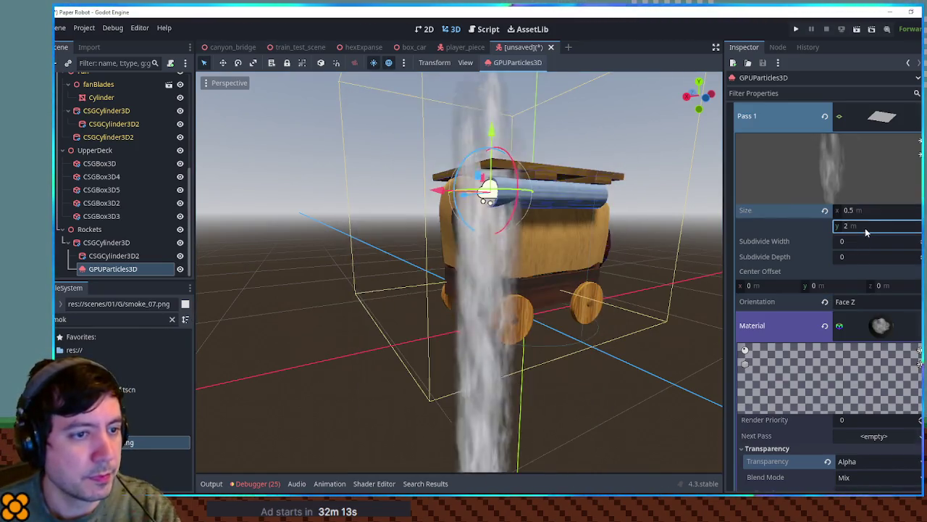
{"action": "type", "text": "0.5"}
{"action": "key", "text": "Return"}
{"action": "scroll", "coordinate": [885, 207], "scroll_direction": "up", "scroll_amount": 5}
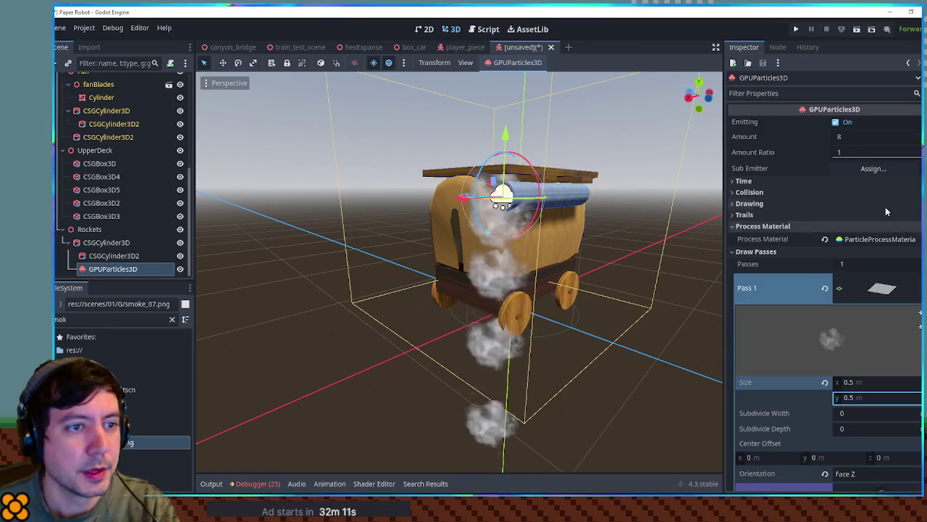
Step: Set the process material's Gravity y to 0
{"action": "left_click", "coordinate": [846, 241]}
{"action": "scroll", "coordinate": [812, 225], "scroll_direction": "down", "scroll_amount": 3}
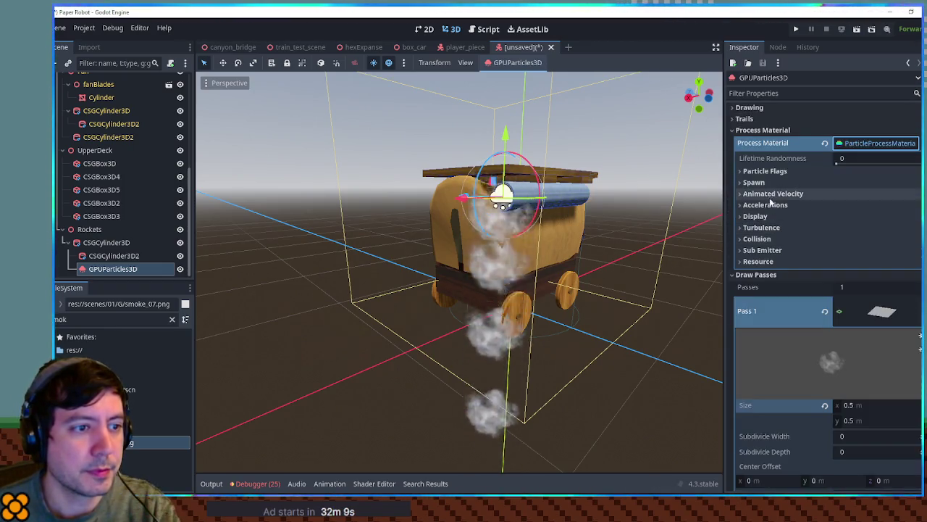
{"action": "left_click", "coordinate": [766, 205]}
{"action": "left_click", "coordinate": [760, 216]}
{"action": "left_click", "coordinate": [851, 242]}
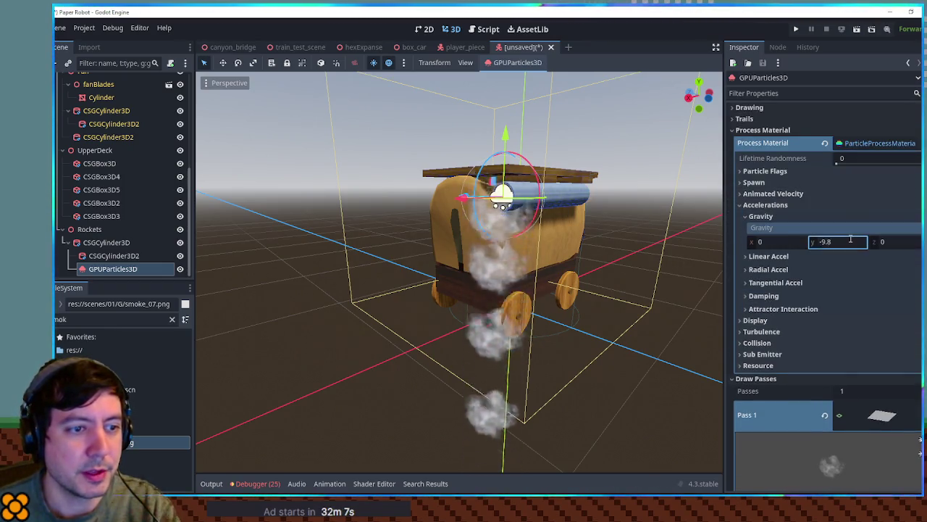
{"action": "type", "text": "0"}
{"action": "key", "text": "Return"}
{"action": "left_click_drag", "start_coordinate": [603, 190], "coordinate": [507, 203]}
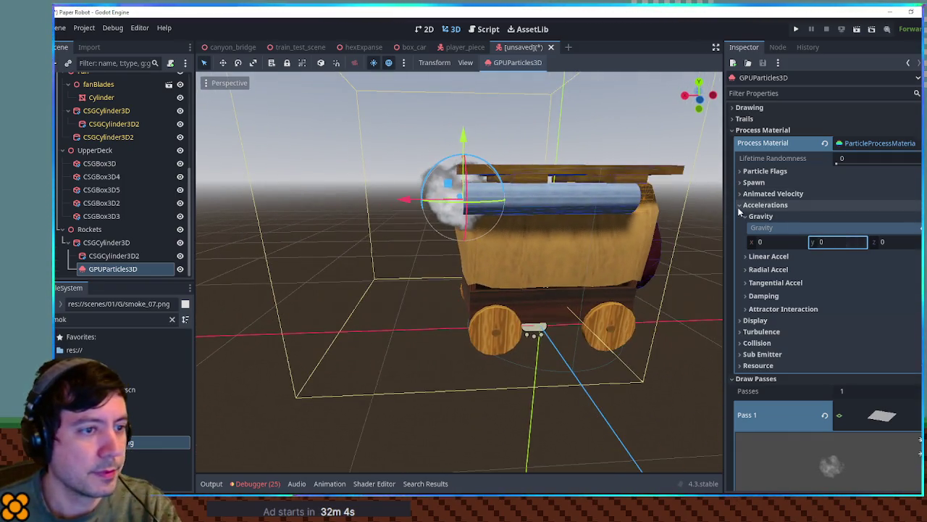
Step: Set the spawn initial velocity to the 8–10 range
{"action": "left_click", "coordinate": [772, 182]}
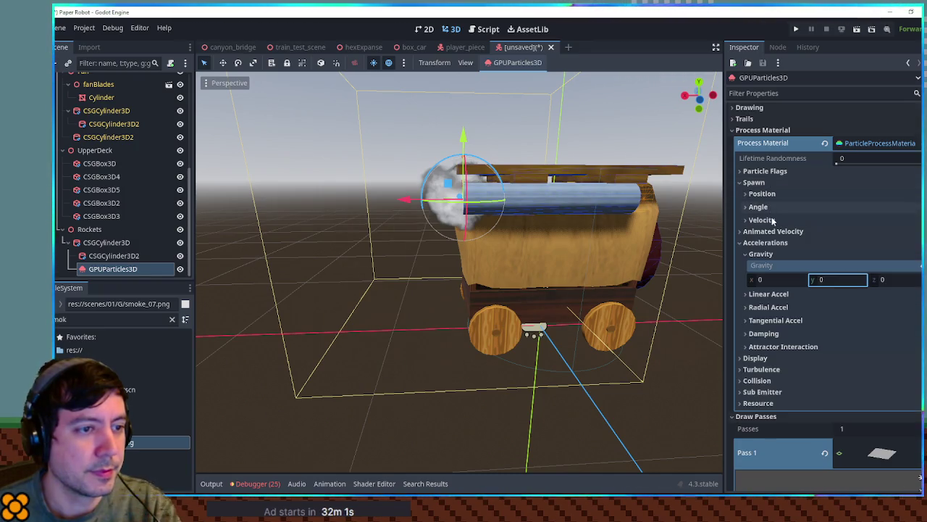
{"action": "left_click", "coordinate": [762, 220]}
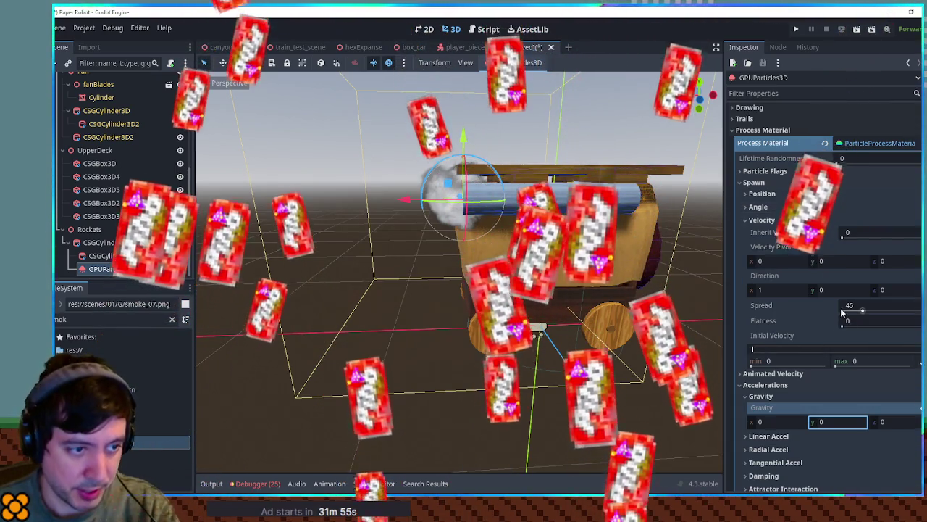
{"action": "left_click", "coordinate": [789, 360]}
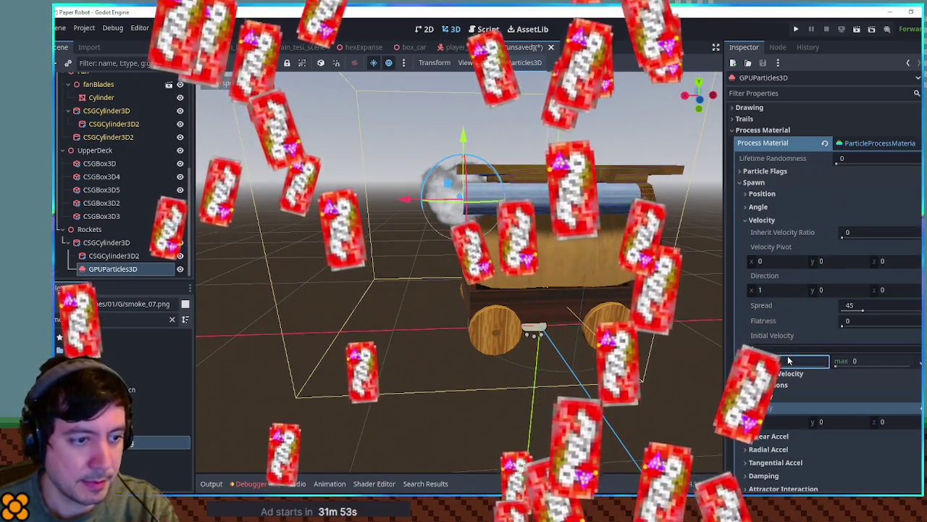
{"action": "type", "text": "1"}
{"action": "key", "text": "Return"}
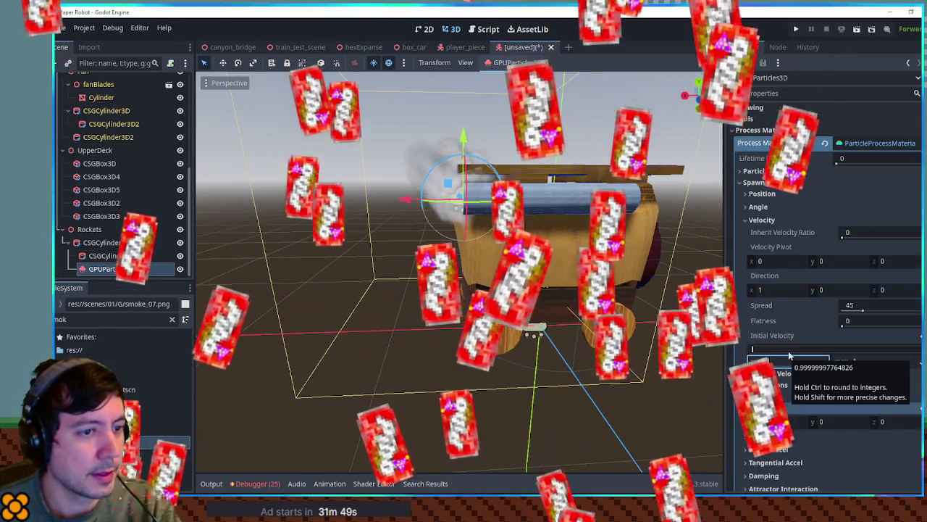
{"action": "mouse_move", "coordinate": [518, 270]}
{"action": "left_mouse_down"}
{"action": "mouse_move", "coordinate": [501, 283]}
{"action": "mouse_move", "coordinate": [564, 282]}
{"action": "left_mouse_up"}
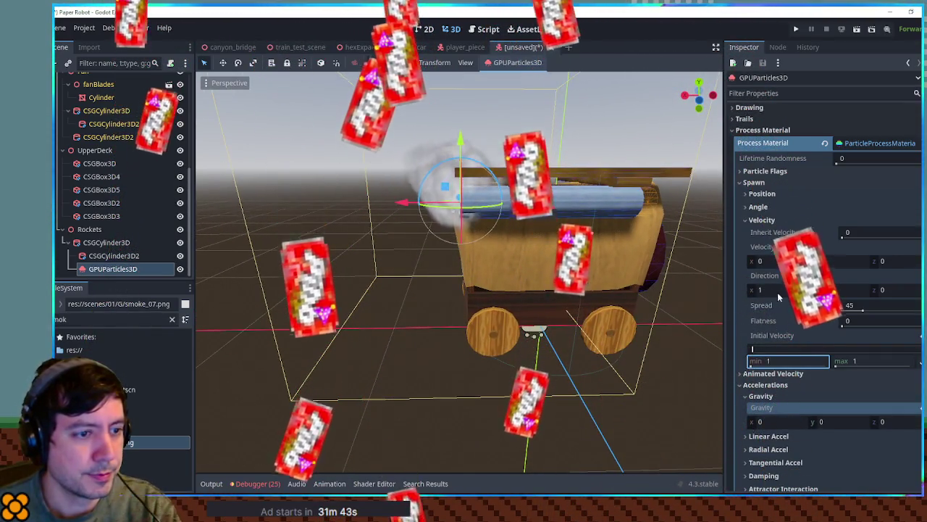
Step: Point the velocity direction along -Y and set Spread to 20 degrees
{"action": "left_click", "coordinate": [827, 290]}
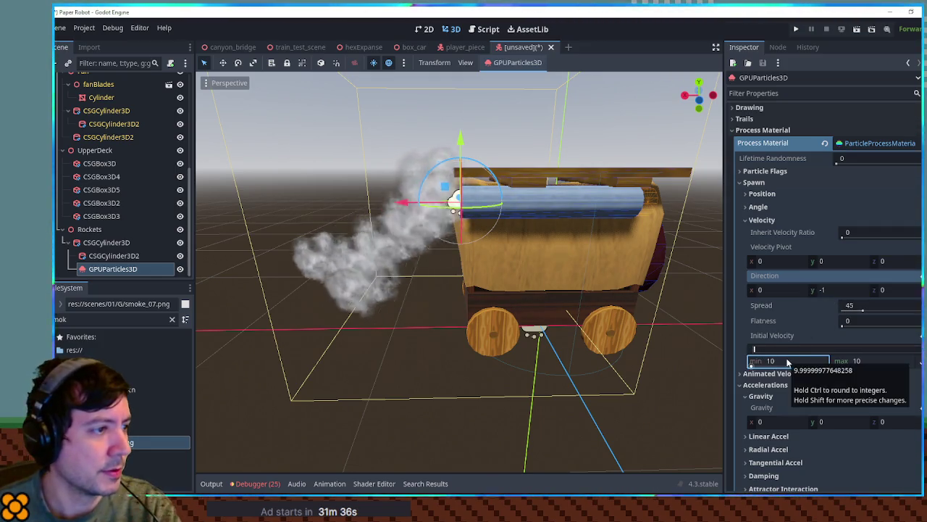
{"action": "type", "text": "8"}
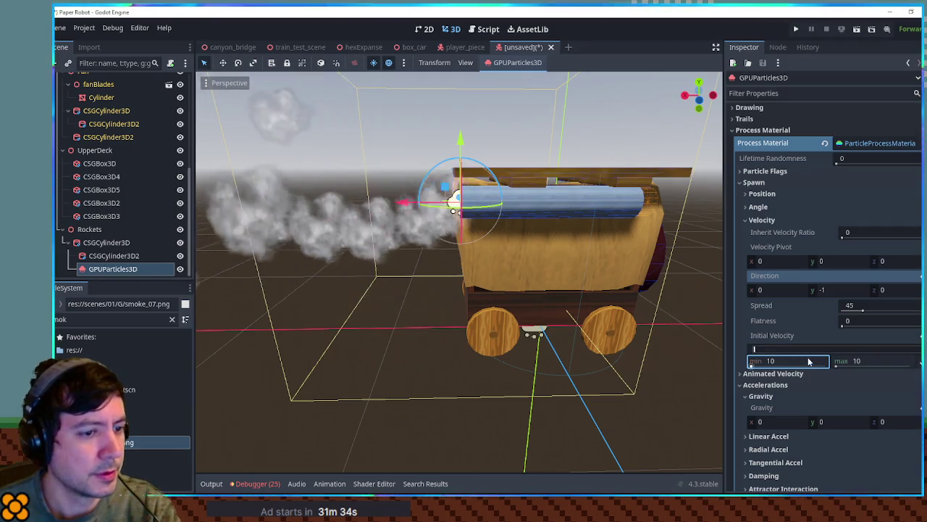
{"action": "scroll", "coordinate": [572, 297], "scroll_direction": "down", "scroll_amount": 3}
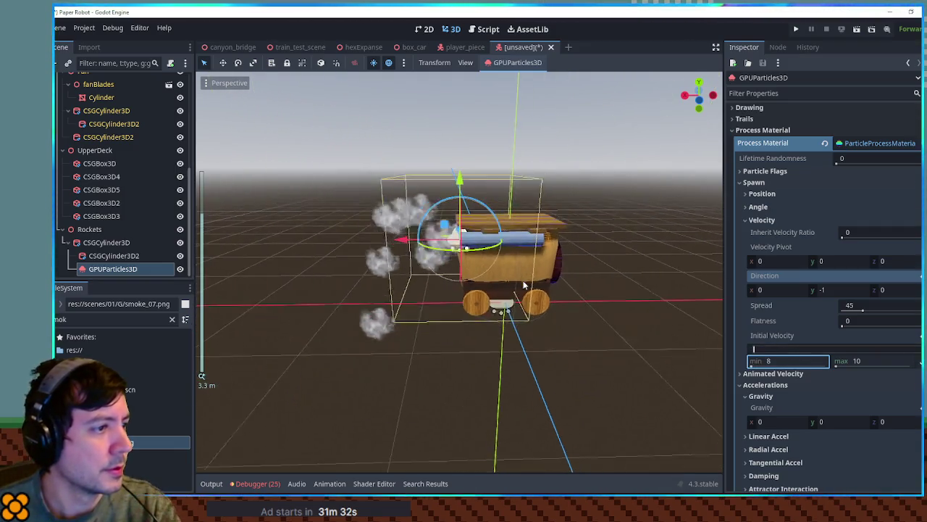
{"action": "scroll", "coordinate": [852, 169], "scroll_direction": "down", "scroll_amount": 5}
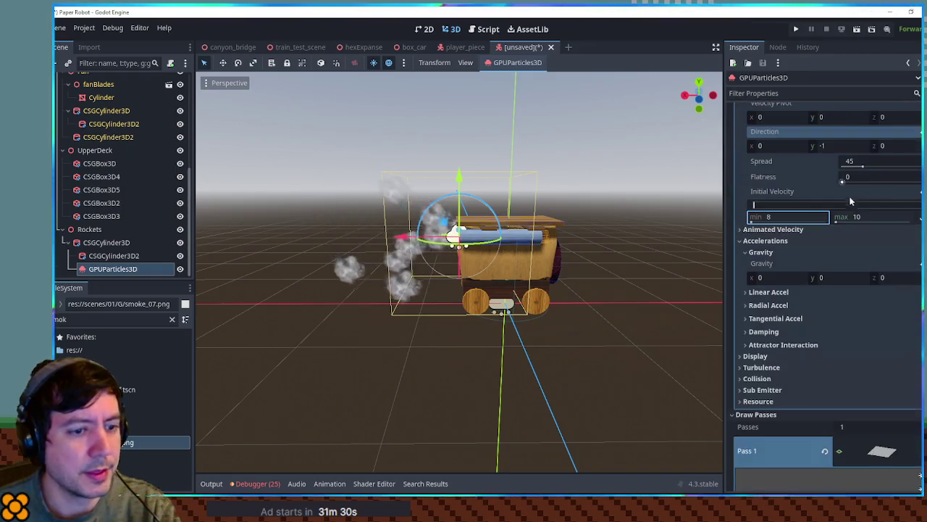
{"action": "left_click", "coordinate": [864, 166]}
{"action": "type", "text": "20"}
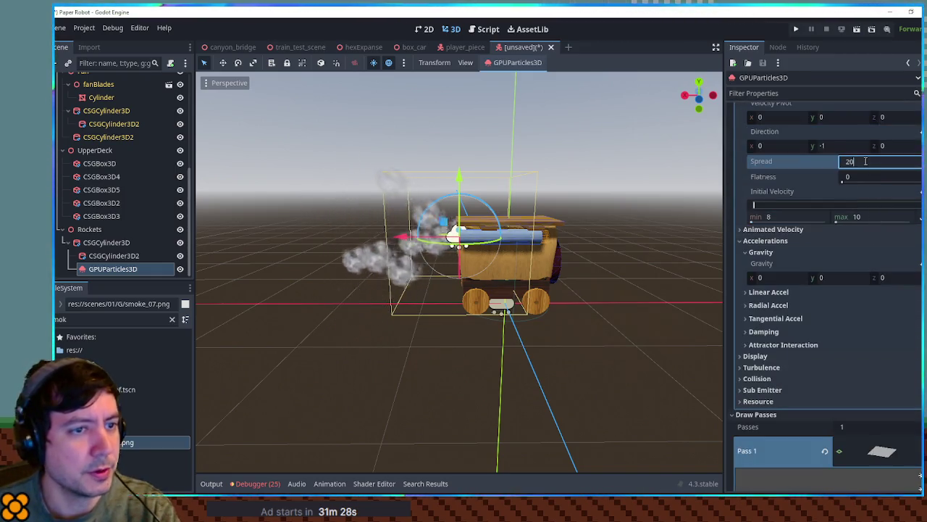
{"action": "scroll", "coordinate": [846, 152], "scroll_direction": "up", "scroll_amount": 8}
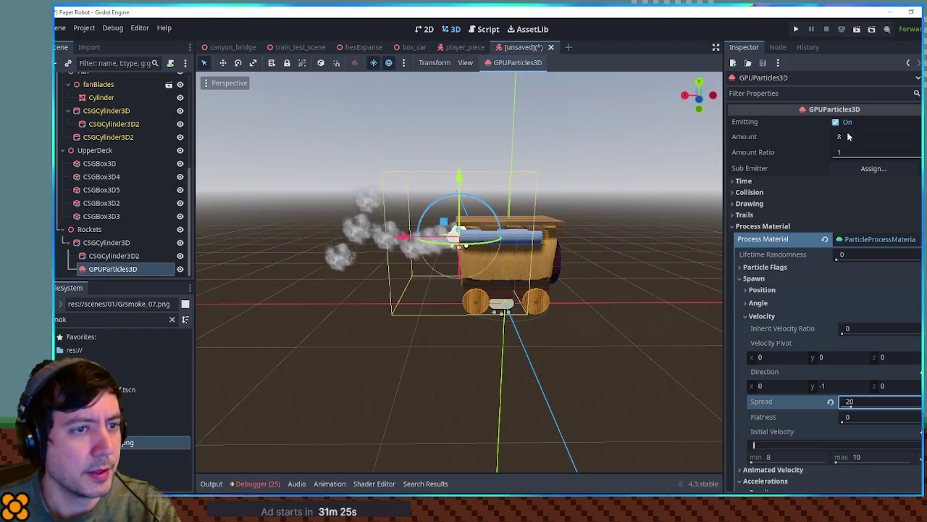
Step: Raise the emitter's particle Amount to 80 and inspect the smoke cloud from around the cart
{"action": "left_click", "coordinate": [849, 136]}
{"action": "type", "text": "80"}
{"action": "mouse_move", "coordinate": [696, 217]}
{"action": "left_mouse_down"}
{"action": "mouse_move", "coordinate": [578, 243]}
{"action": "mouse_move", "coordinate": [667, 240]}
{"action": "mouse_move", "coordinate": [677, 225]}
{"action": "left_mouse_up"}
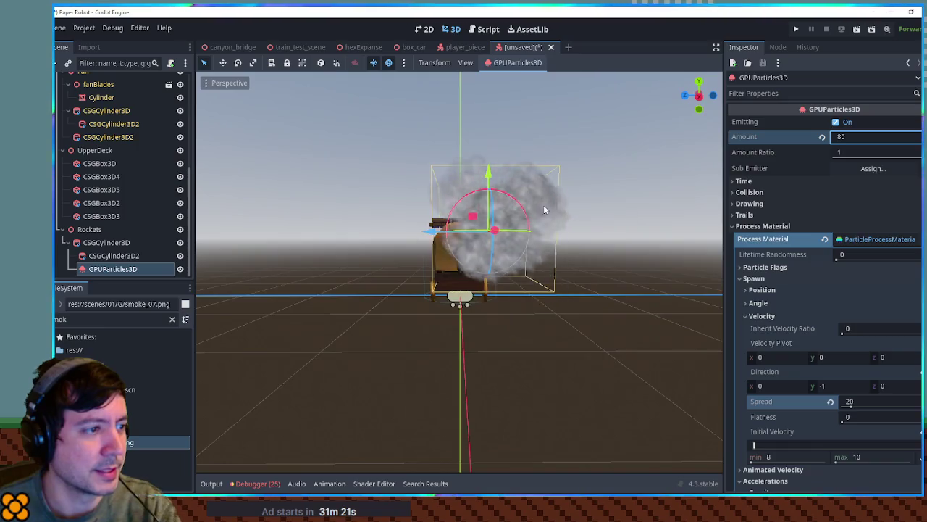
{"action": "scroll", "coordinate": [545, 203], "scroll_direction": "up", "scroll_amount": 5}
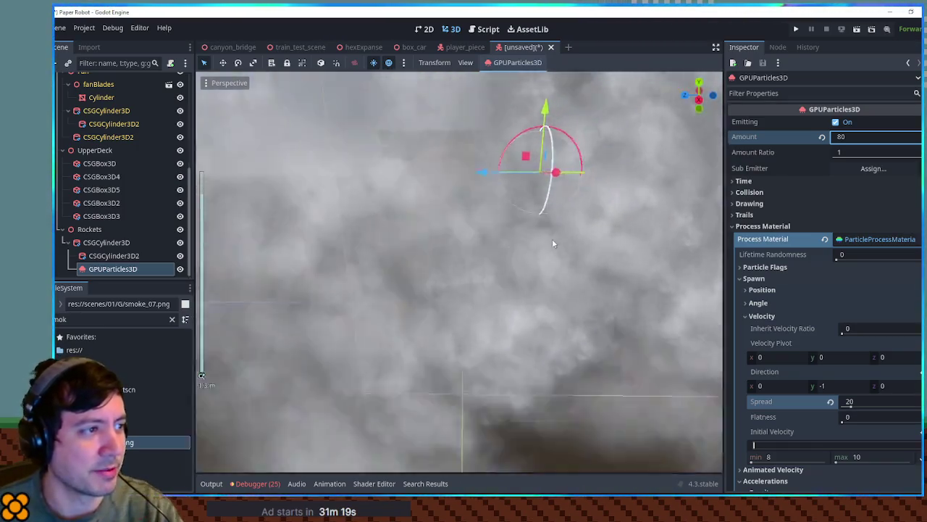
{"action": "scroll", "coordinate": [552, 238], "scroll_direction": "down", "scroll_amount": 5}
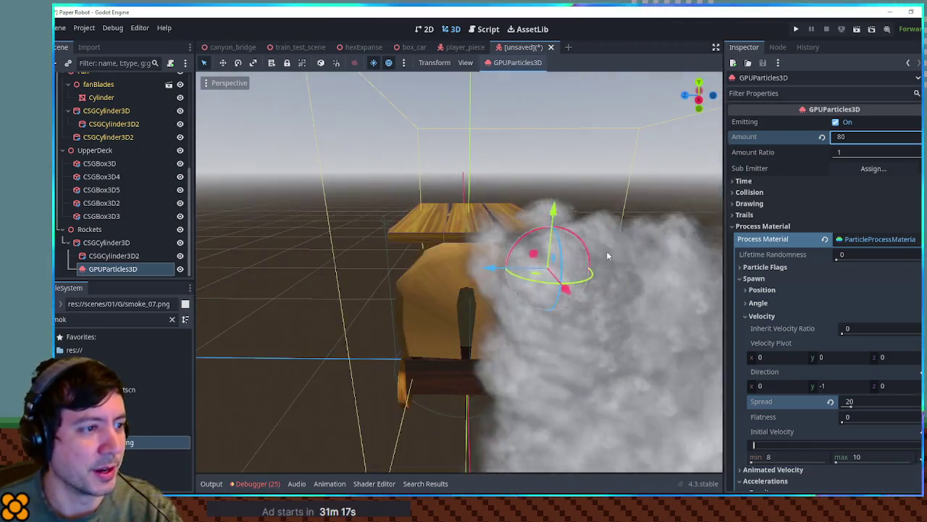
{"action": "left_click_drag", "start_coordinate": [607, 255], "coordinate": [444, 231]}
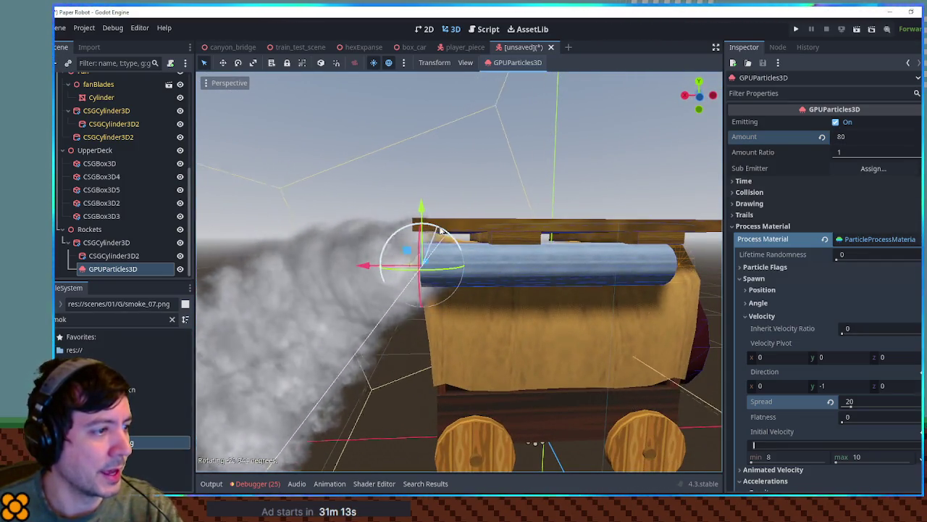
{"action": "left_click_drag", "start_coordinate": [442, 231], "coordinate": [616, 248]}
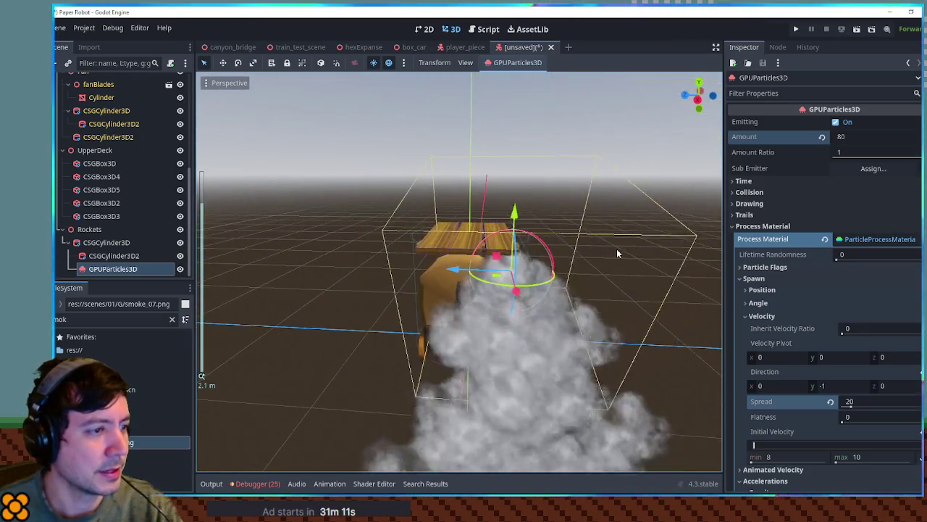
{"action": "scroll", "coordinate": [623, 240], "scroll_direction": "down", "scroll_amount": 2}
{"action": "scroll", "coordinate": [624, 241], "scroll_direction": "up", "scroll_amount": 2}
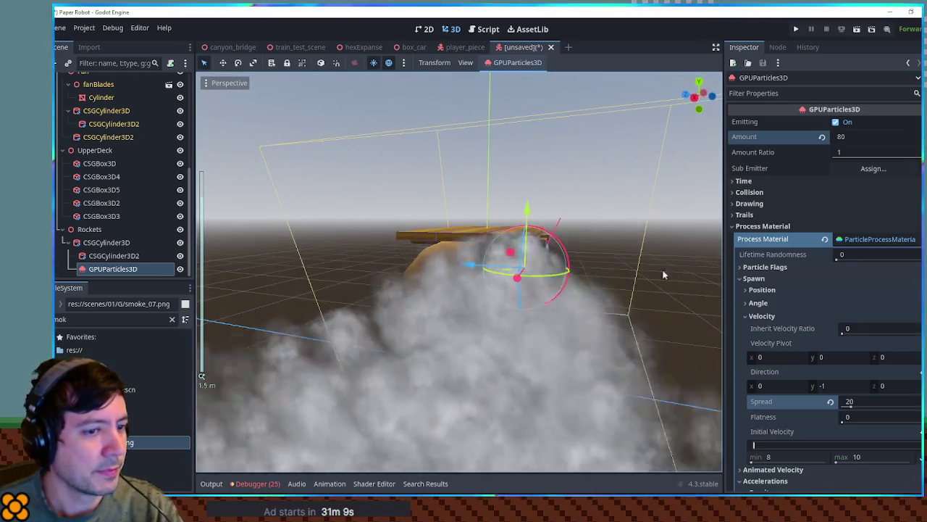
{"action": "scroll", "coordinate": [828, 276], "scroll_direction": "down", "scroll_amount": 5}
{"action": "scroll", "coordinate": [828, 271], "scroll_direction": "down", "scroll_amount": 10}
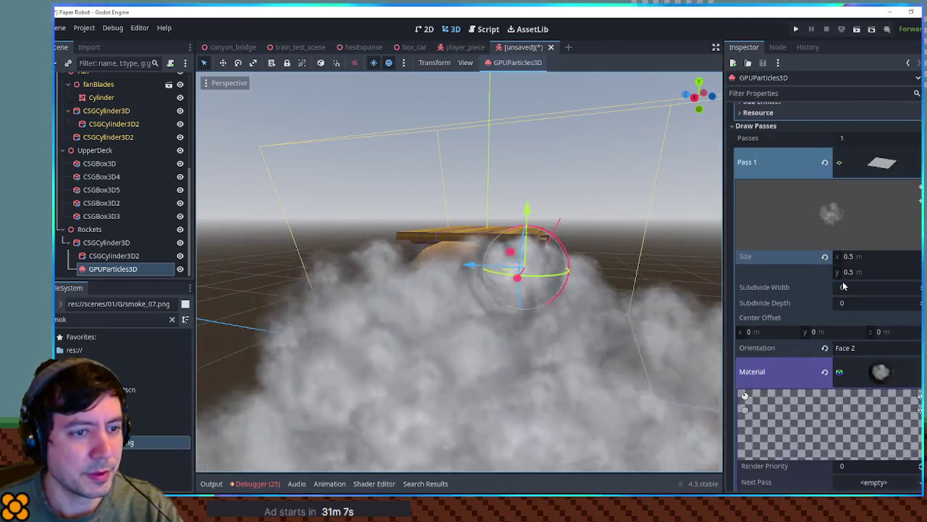
Step: Enable Vertex Color Use as Albedo on the smoke material and expand the particle Display settings
{"action": "left_click", "coordinate": [771, 317]}
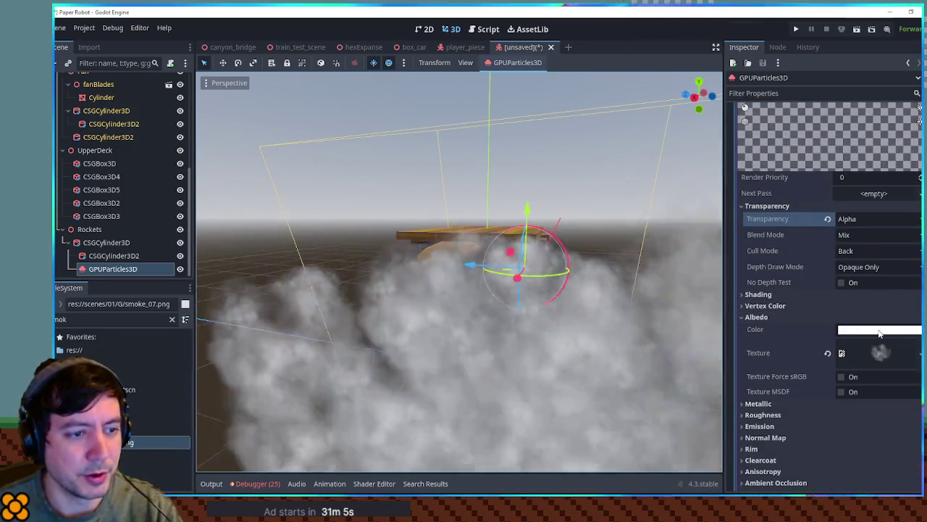
{"action": "left_click", "coordinate": [768, 305]}
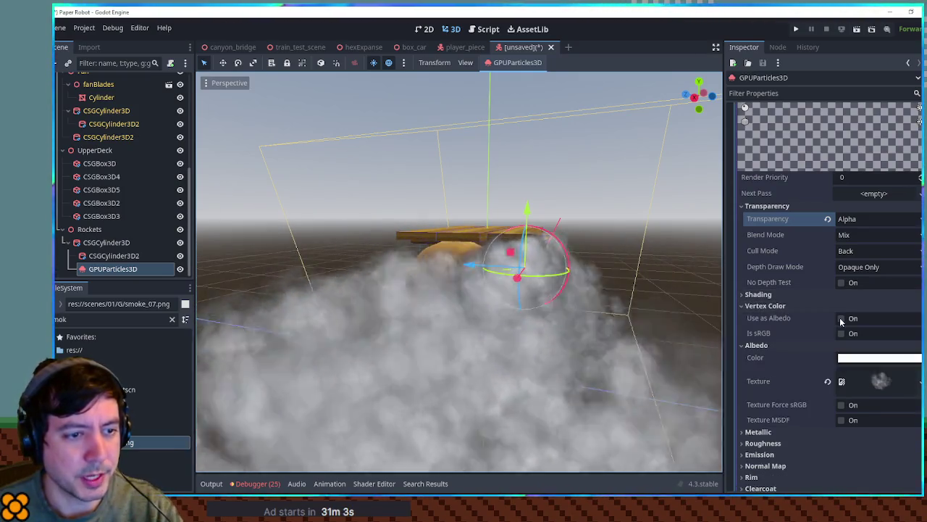
{"action": "left_click", "coordinate": [841, 318]}
{"action": "scroll", "coordinate": [794, 265], "scroll_direction": "up", "scroll_amount": 15}
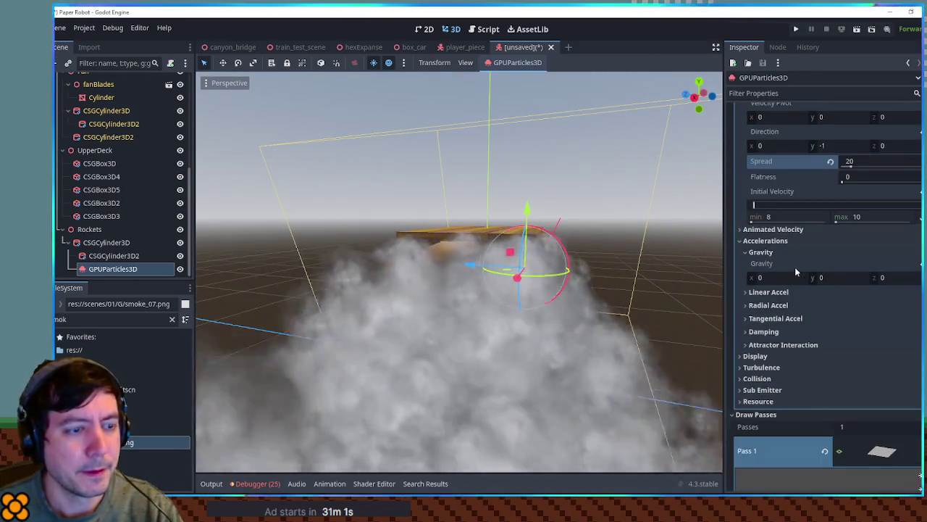
{"action": "left_click", "coordinate": [773, 241]}
{"action": "left_click", "coordinate": [781, 252]}
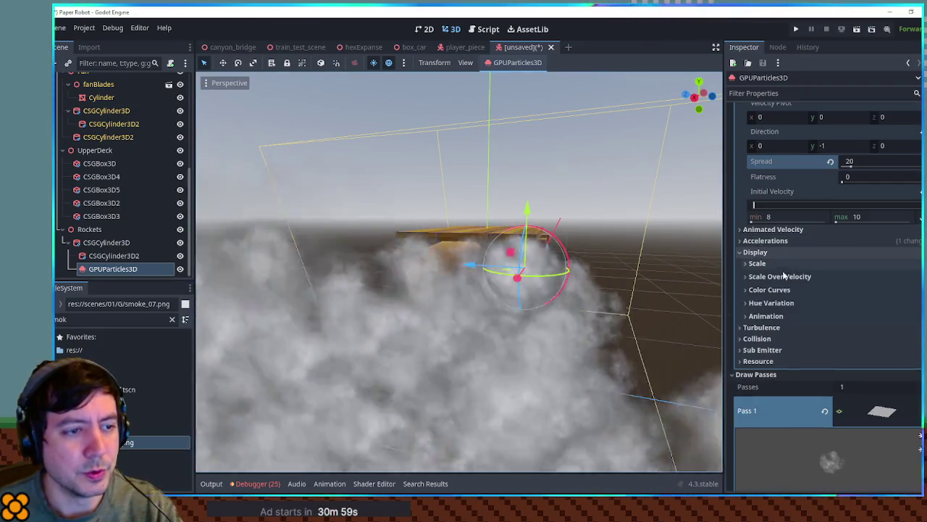
Step: Give the exhaust particles a new GradientTexture1D Color Ramp and open its gradient
{"action": "left_click", "coordinate": [772, 289]}
{"action": "left_click", "coordinate": [878, 317]}
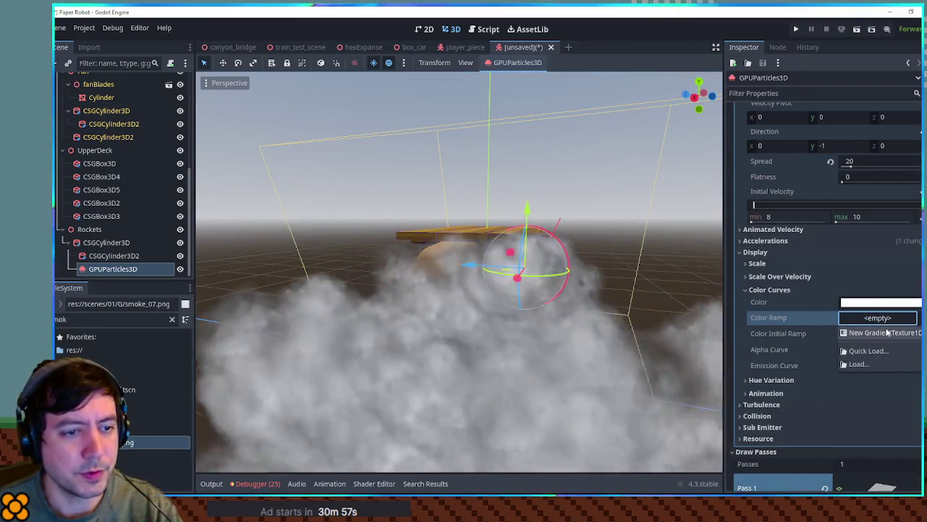
{"action": "left_click", "coordinate": [880, 327]}
{"action": "mouse_move", "coordinate": [623, 250]}
{"action": "left_mouse_down"}
{"action": "mouse_move", "coordinate": [497, 239]}
{"action": "mouse_move", "coordinate": [530, 229]}
{"action": "left_mouse_up"}
{"action": "left_click", "coordinate": [891, 412]}
{"action": "scroll", "coordinate": [860, 327], "scroll_direction": "down", "scroll_amount": 3}
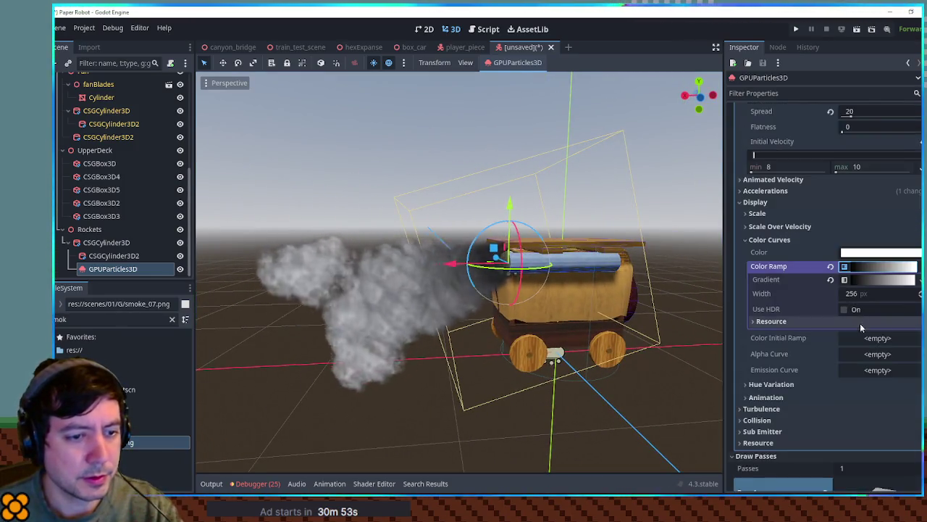
{"action": "left_click", "coordinate": [885, 283]}
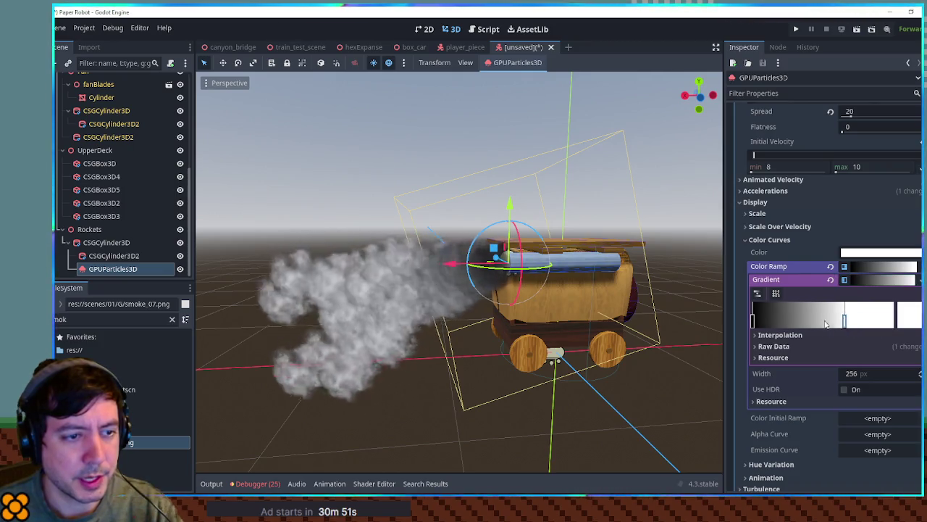
Step: Set the gradient stops to white and black, with the end stop's alpha at 0
{"action": "left_click", "coordinate": [910, 323]}
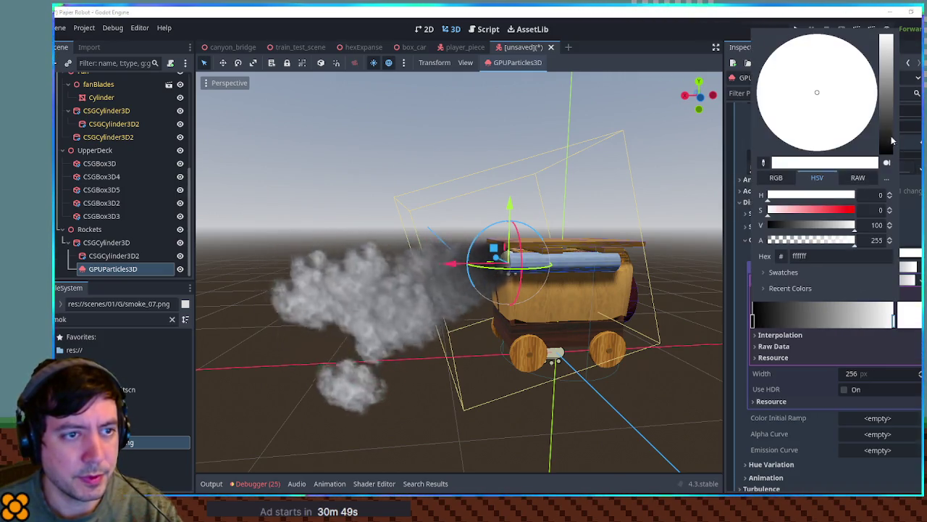
{"action": "left_click_drag", "start_coordinate": [892, 141], "coordinate": [898, 310]}
{"action": "left_click", "coordinate": [754, 322]}
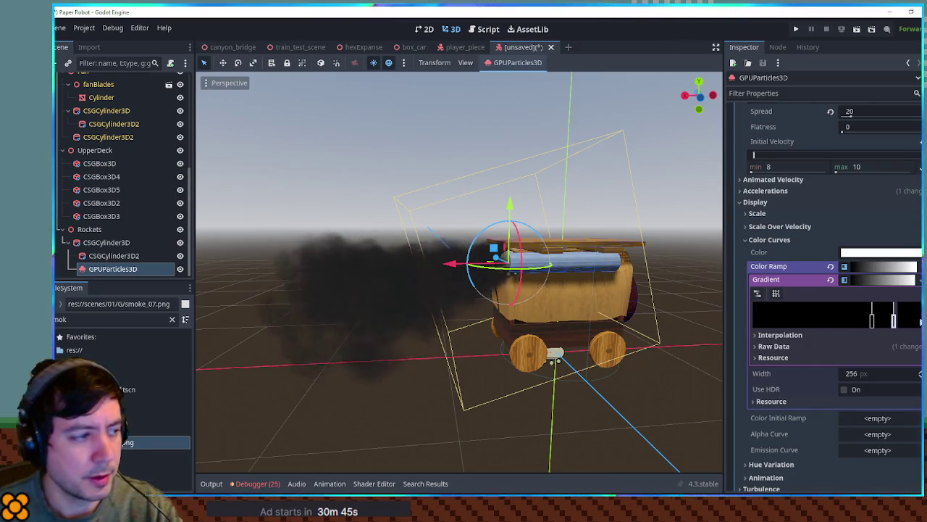
{"action": "left_click", "coordinate": [921, 322]}
{"action": "left_click_drag", "start_coordinate": [827, 242], "coordinate": [769, 242]}
{"action": "left_click", "coordinate": [861, 312]}
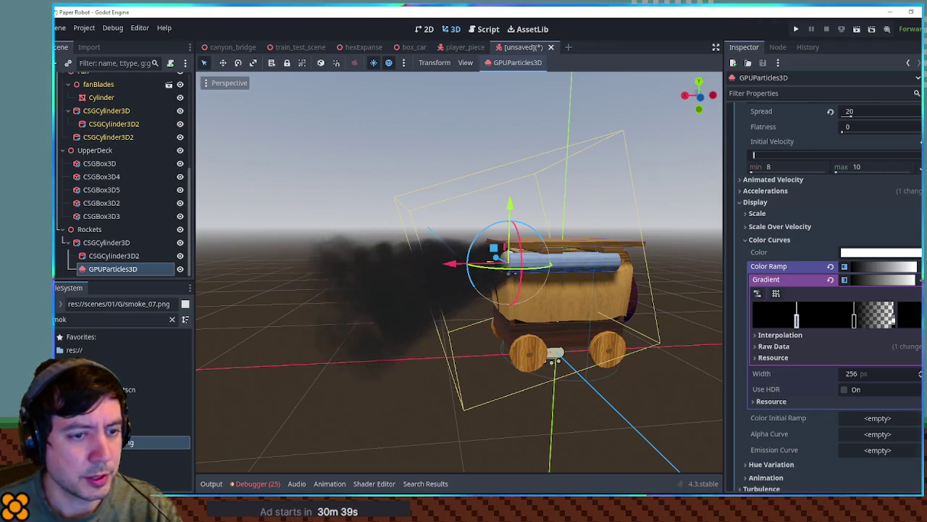
{"action": "left_click", "coordinate": [920, 314]}
{"action": "left_click_drag", "start_coordinate": [881, 98], "coordinate": [890, 27]}
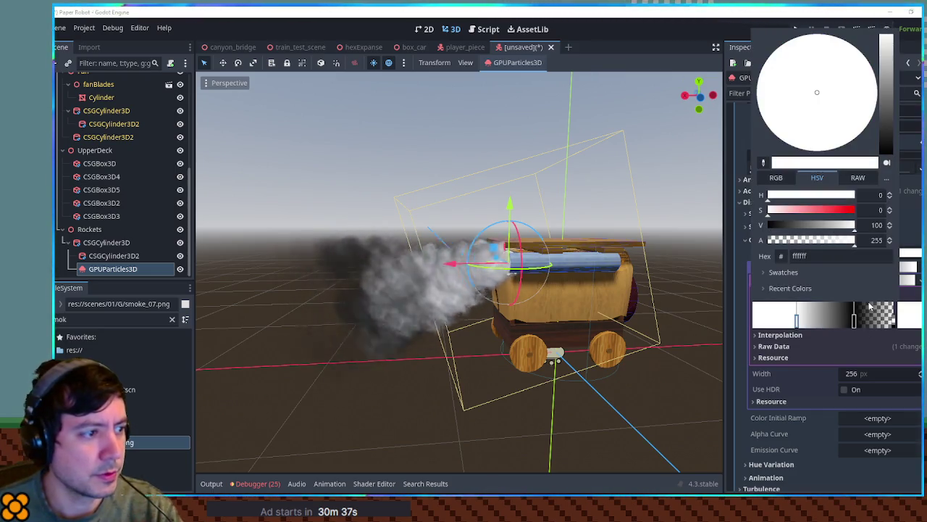
Step: Orbit to a close side view of the exhaust and add a gradient stop near the start
{"action": "mouse_move", "coordinate": [526, 288]}
{"action": "left_mouse_down"}
{"action": "mouse_move", "coordinate": [641, 291]}
{"action": "mouse_move", "coordinate": [669, 284]}
{"action": "mouse_move", "coordinate": [671, 273]}
{"action": "mouse_move", "coordinate": [499, 368]}
{"action": "left_mouse_up"}
{"action": "scroll", "coordinate": [500, 304], "scroll_direction": "up", "scroll_amount": 6}
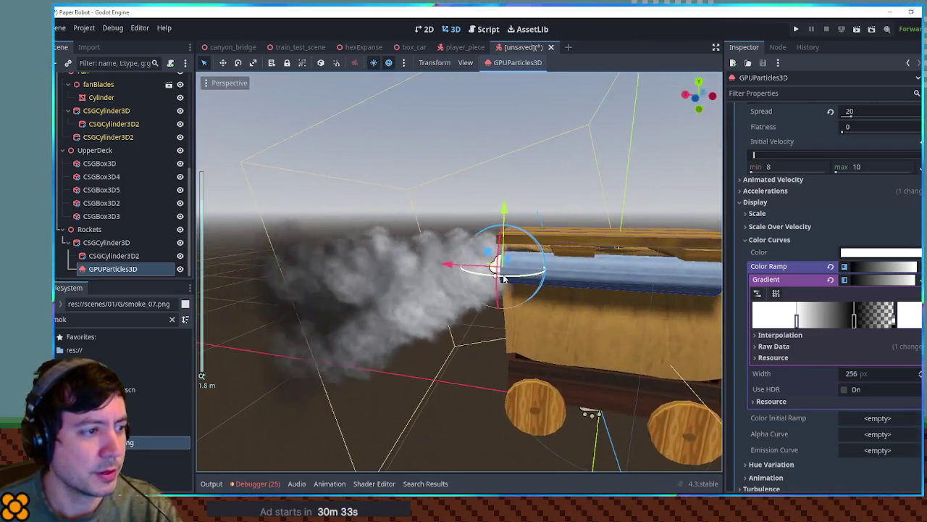
{"action": "mouse_move", "coordinate": [500, 281]}
{"action": "left_mouse_down"}
{"action": "mouse_move", "coordinate": [660, 269]}
{"action": "mouse_move", "coordinate": [505, 288]}
{"action": "left_mouse_up"}
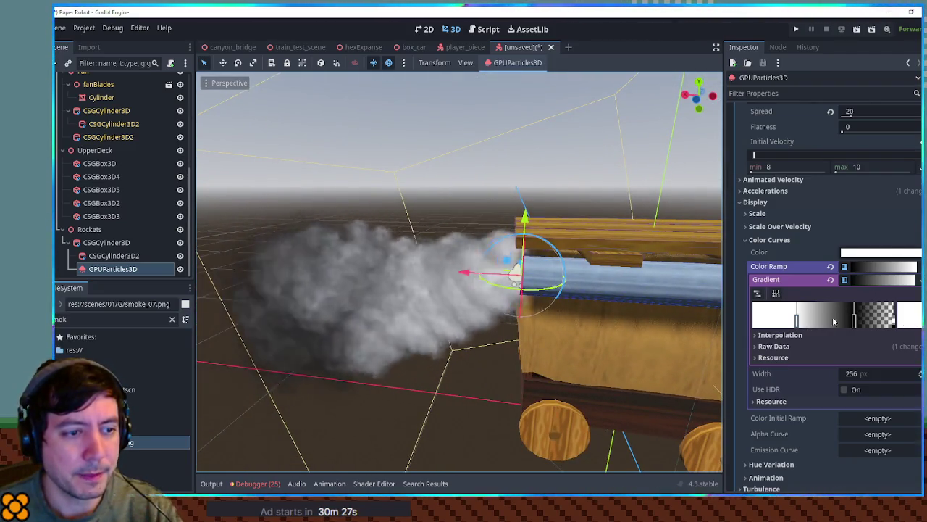
{"action": "double_click", "coordinate": [768, 319]}
Step: Colour the new start stop orange-red (ff3700) with slightly softened saturation
{"action": "mouse_move", "coordinate": [820, 211]}
{"action": "left_mouse_down"}
{"action": "mouse_move", "coordinate": [876, 214]}
{"action": "mouse_move", "coordinate": [786, 211]}
{"action": "mouse_move", "coordinate": [814, 211]}
{"action": "mouse_move", "coordinate": [783, 198]}
{"action": "mouse_move", "coordinate": [882, 213]}
{"action": "left_mouse_up"}
{"action": "left_click_drag", "start_coordinate": [780, 194], "coordinate": [771, 196]}
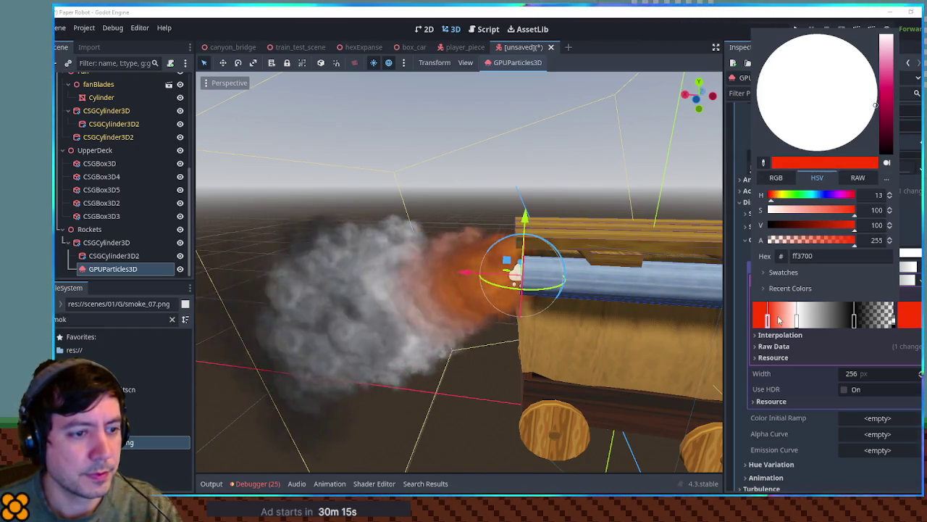
{"action": "left_click", "coordinate": [769, 322]}
{"action": "double_click", "coordinate": [766, 320]}
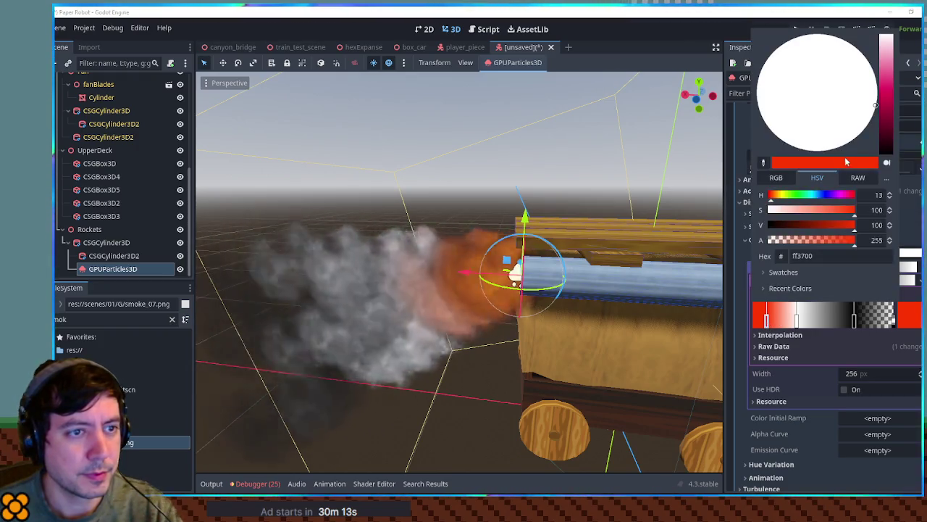
{"action": "left_click", "coordinate": [849, 211]}
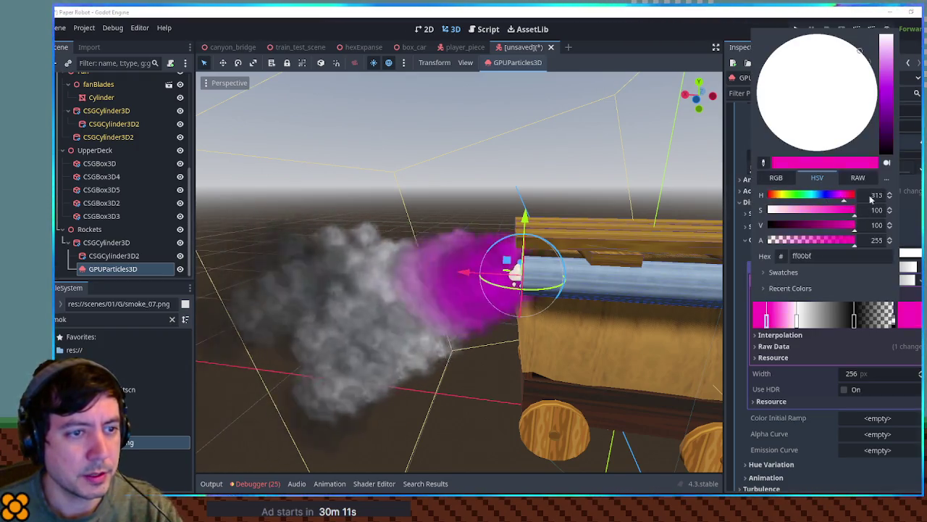
{"action": "left_click", "coordinate": [766, 326]}
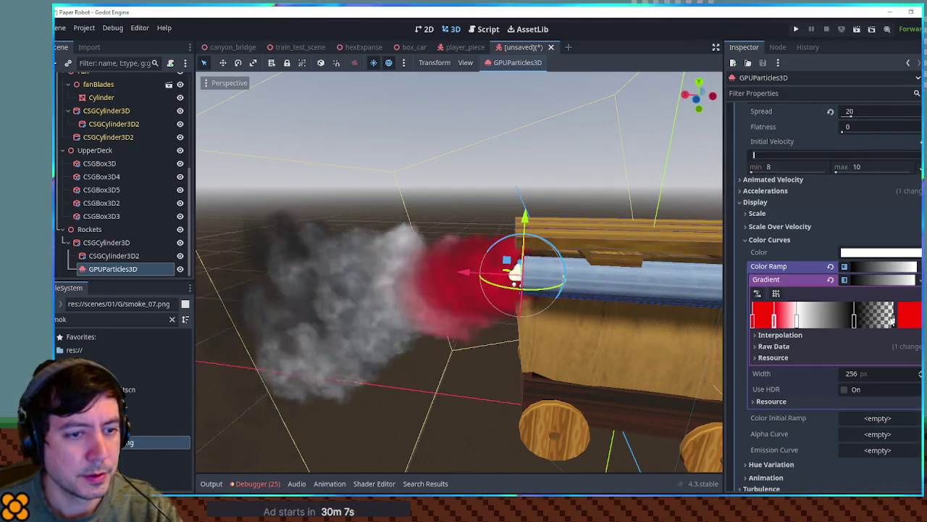
Step: Turn the next red stop yellow (ffd500) so the exhaust burns red then yellow
{"action": "left_click", "coordinate": [900, 319]}
{"action": "left_click_drag", "start_coordinate": [795, 196], "coordinate": [781, 197]}
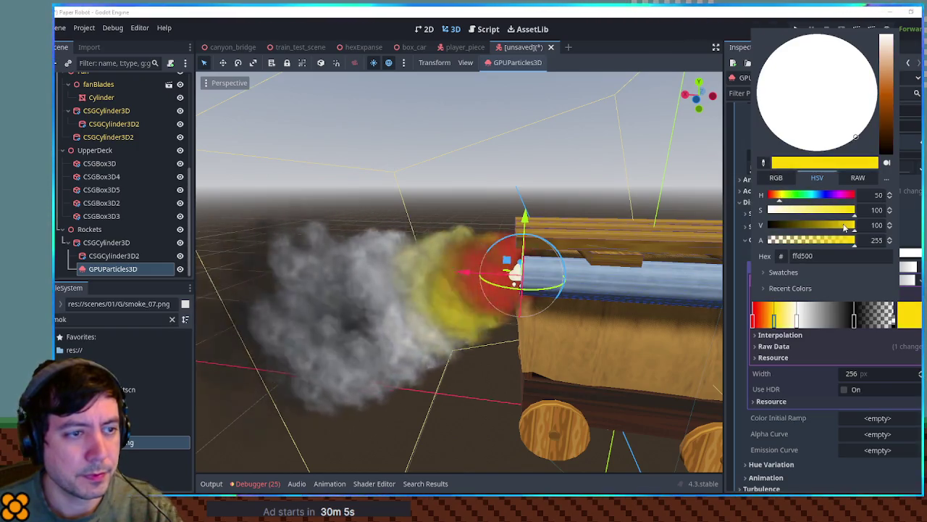
{"action": "left_click", "coordinate": [773, 326]}
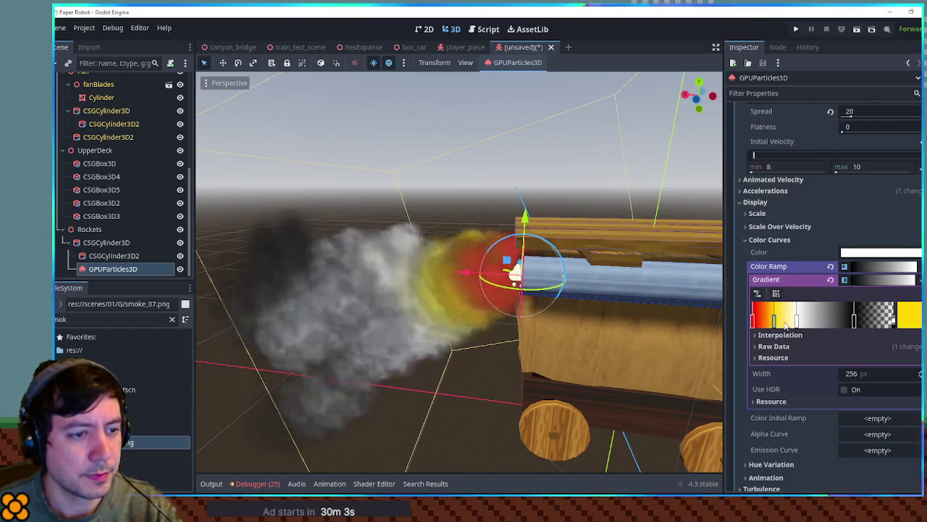
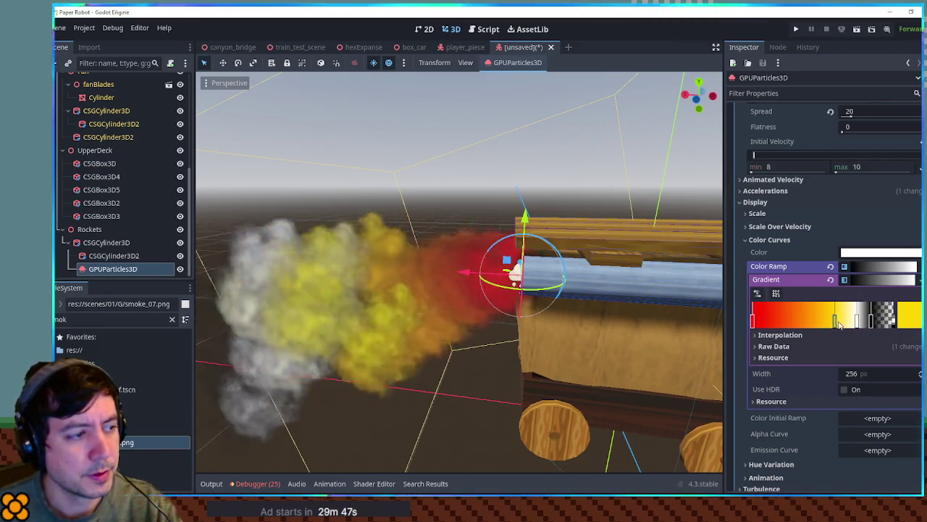
Step: Set the rocket smoke particles' lifetime to 0.5 seconds
{"action": "mouse_move", "coordinate": [533, 206]}
{"action": "left_mouse_down"}
{"action": "mouse_move", "coordinate": [692, 197]}
{"action": "mouse_move", "coordinate": [646, 213]}
{"action": "mouse_move", "coordinate": [677, 180]}
{"action": "mouse_move", "coordinate": [455, 187]}
{"action": "left_mouse_up"}
{"action": "scroll", "coordinate": [658, 187], "scroll_direction": "up", "scroll_amount": 4}
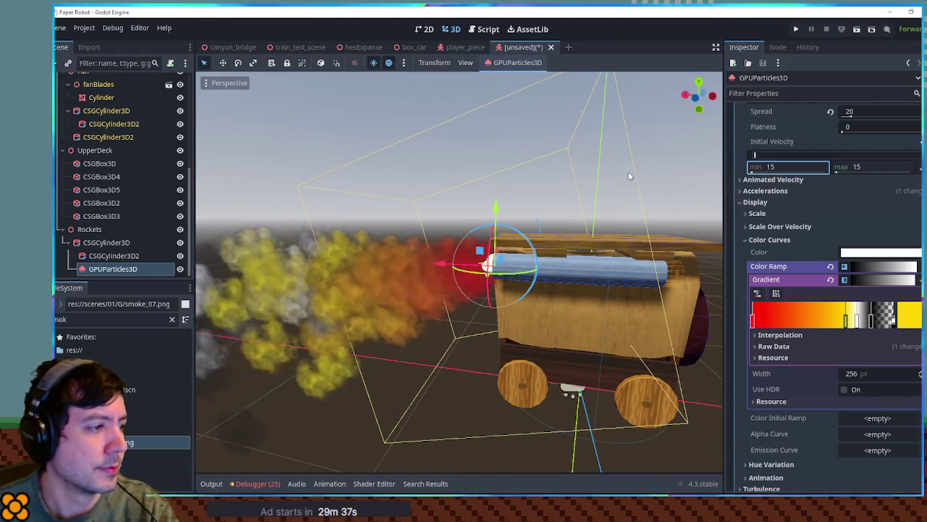
{"action": "scroll", "coordinate": [889, 177], "scroll_direction": "up", "scroll_amount": 5}
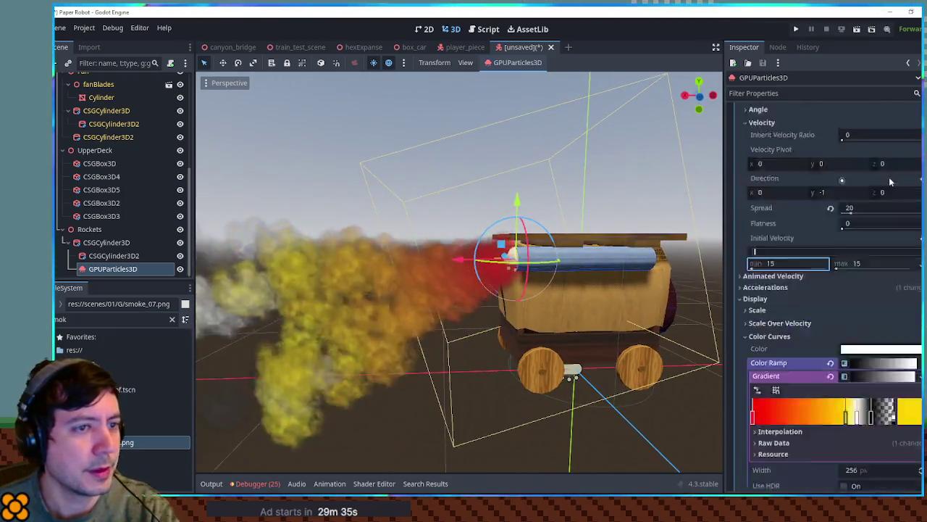
{"action": "scroll", "coordinate": [860, 179], "scroll_direction": "up", "scroll_amount": 1}
{"action": "scroll", "coordinate": [797, 152], "scroll_direction": "down", "scroll_amount": 1}
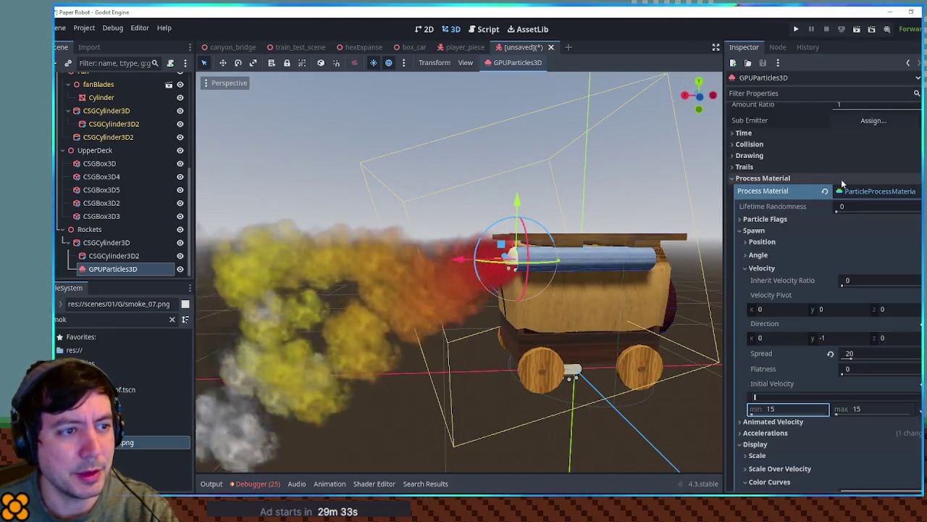
{"action": "left_click", "coordinate": [775, 138]}
{"action": "left_click", "coordinate": [860, 145]}
{"action": "type", "text": "0.5"}
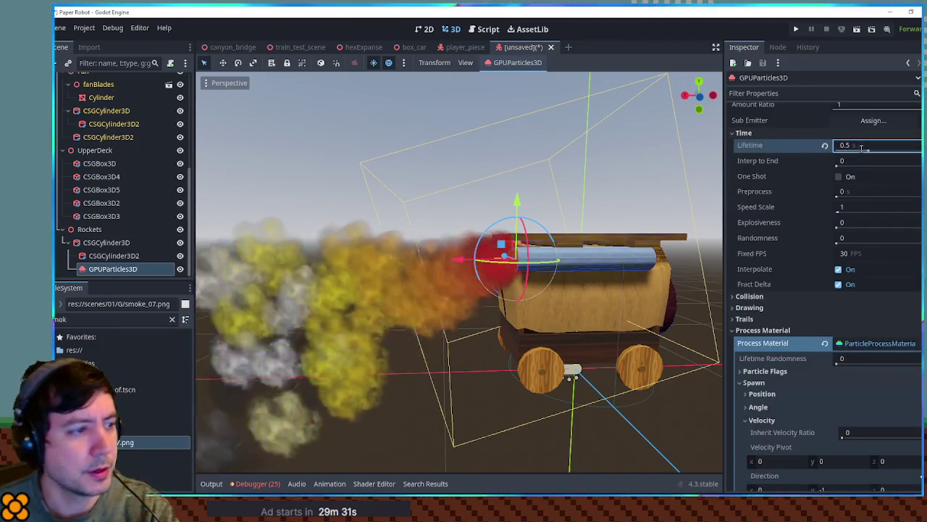
{"action": "key", "text": "Return"}
Step: Snap to the X-axis view and orbit to inspect the shortened smoke trail
{"action": "left_click", "coordinate": [712, 94]}
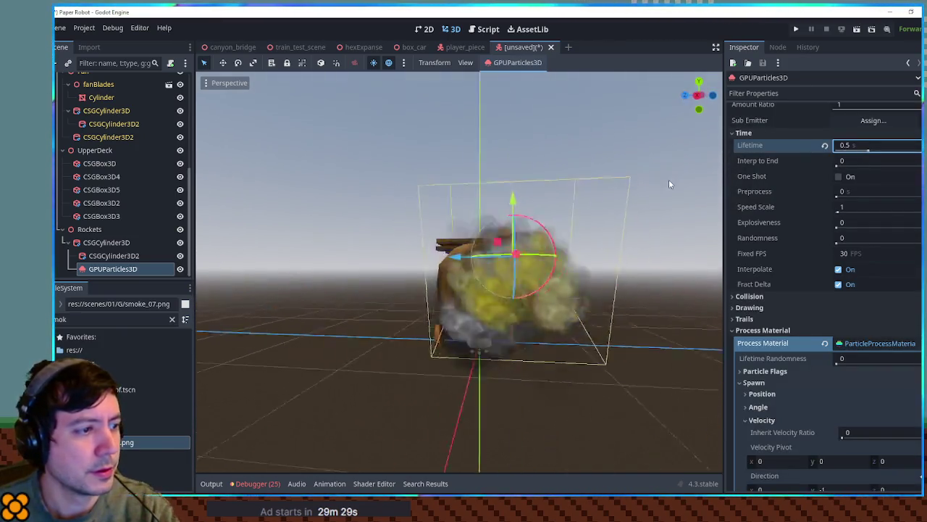
{"action": "scroll", "coordinate": [594, 185], "scroll_direction": "up", "scroll_amount": 3}
{"action": "mouse_move", "coordinate": [592, 178]}
{"action": "left_mouse_down"}
{"action": "mouse_move", "coordinate": [621, 218]}
{"action": "mouse_move", "coordinate": [609, 225]}
{"action": "left_mouse_up"}
{"action": "scroll", "coordinate": [807, 245], "scroll_direction": "down", "scroll_amount": 10}
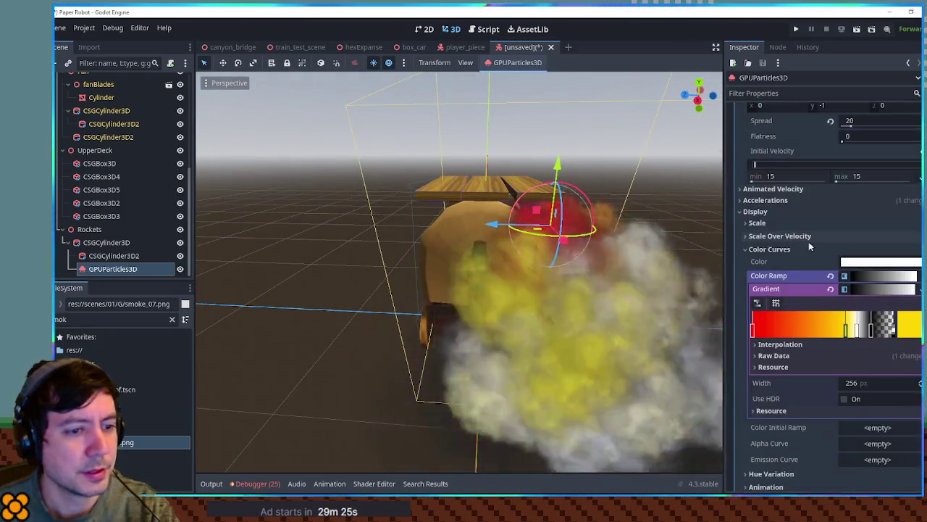
{"action": "scroll", "coordinate": [815, 246], "scroll_direction": "down", "scroll_amount": 5}
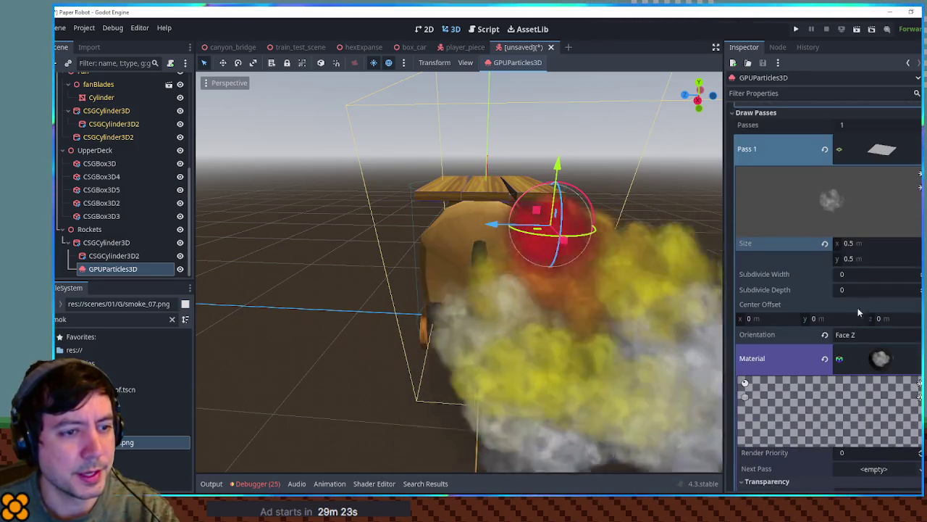
Step: Set the smoke puff mesh size to 0.2 × 0.2 m
{"action": "left_click", "coordinate": [855, 243]}
{"action": "type", "text": "0.2"}
{"action": "key", "text": "Tab"}
{"action": "type", "text": "0.2"}
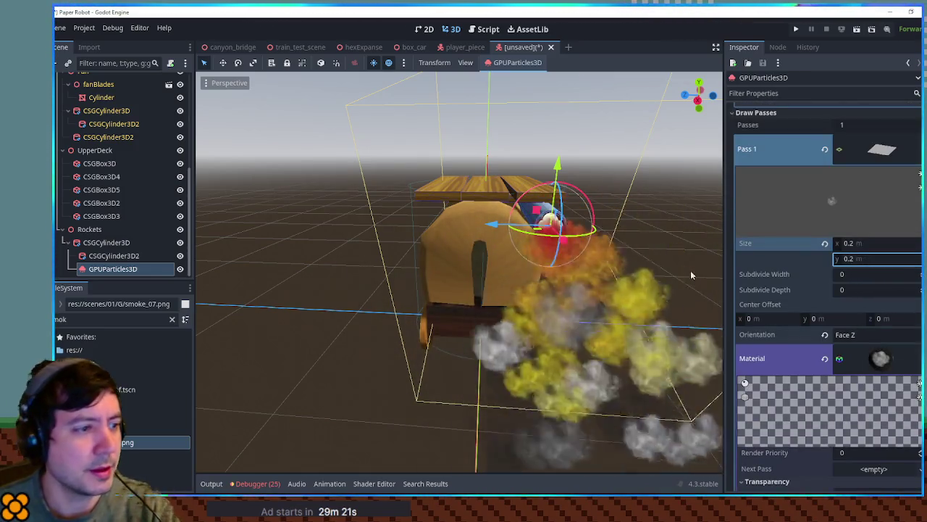
Step: Collapse the Color Curves section and expand the particle Scale settings
{"action": "mouse_move", "coordinate": [647, 232]}
{"action": "left_mouse_down"}
{"action": "mouse_move", "coordinate": [498, 211]}
{"action": "mouse_move", "coordinate": [525, 221]}
{"action": "left_mouse_up"}
{"action": "mouse_move", "coordinate": [455, 247]}
{"action": "left_mouse_down"}
{"action": "mouse_move", "coordinate": [621, 223]}
{"action": "mouse_move", "coordinate": [459, 224]}
{"action": "mouse_move", "coordinate": [478, 239]}
{"action": "left_mouse_up"}
{"action": "scroll", "coordinate": [855, 254], "scroll_direction": "up", "scroll_amount": 5}
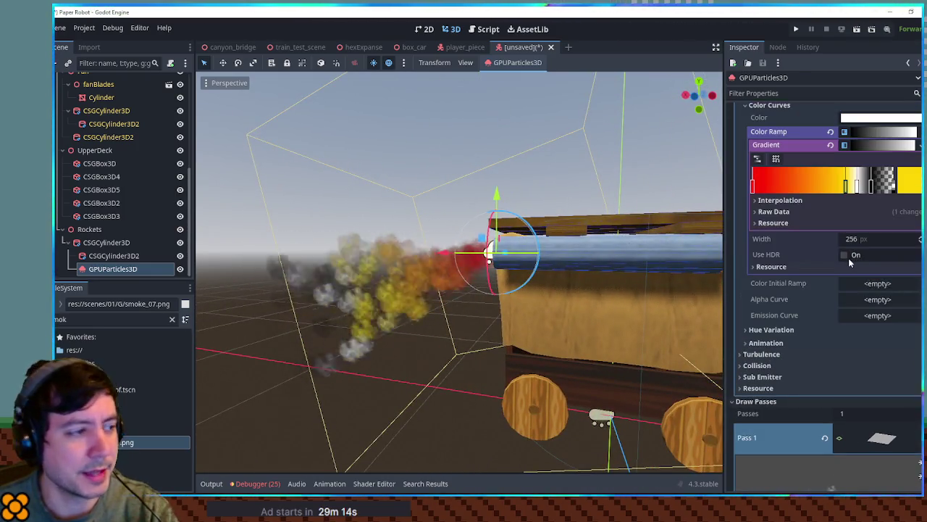
{"action": "scroll", "coordinate": [850, 263], "scroll_direction": "up", "scroll_amount": 5}
{"action": "scroll", "coordinate": [850, 264], "scroll_direction": "down", "scroll_amount": 3}
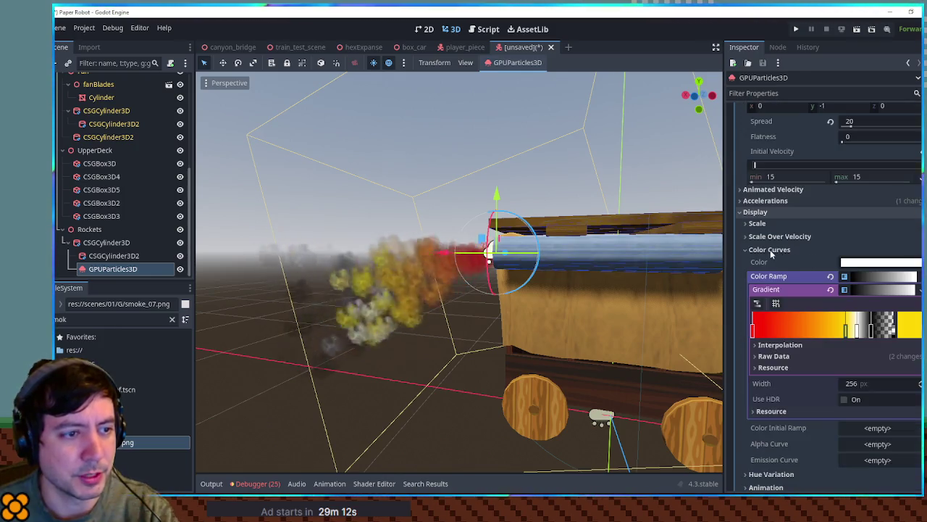
{"action": "left_click", "coordinate": [770, 249]}
{"action": "left_click", "coordinate": [757, 223]}
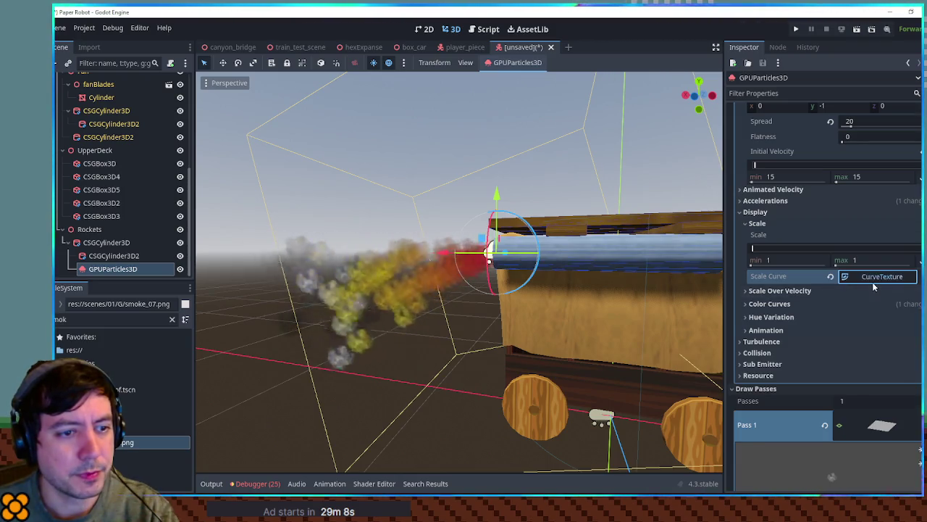
Step: Open the scale curve editor and drop the curve's starting point to zero
{"action": "left_click", "coordinate": [874, 281]}
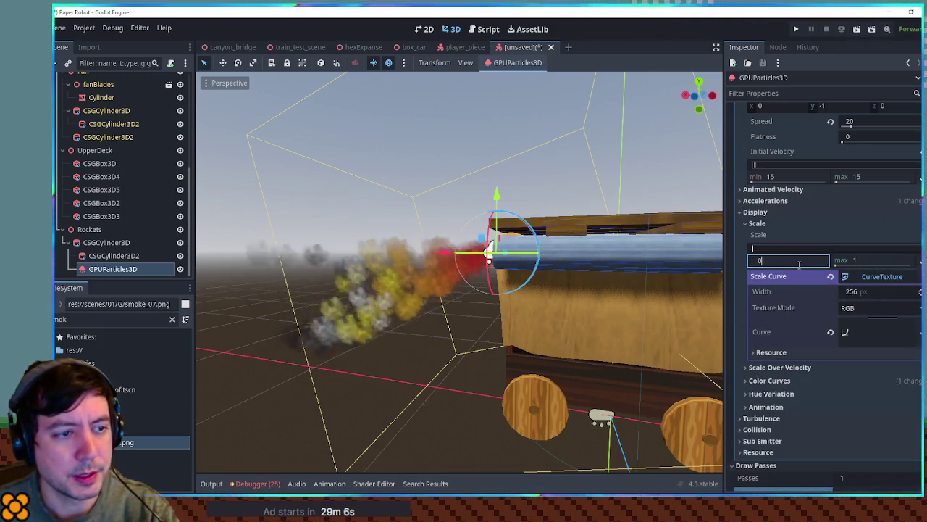
{"action": "left_click", "coordinate": [882, 331]}
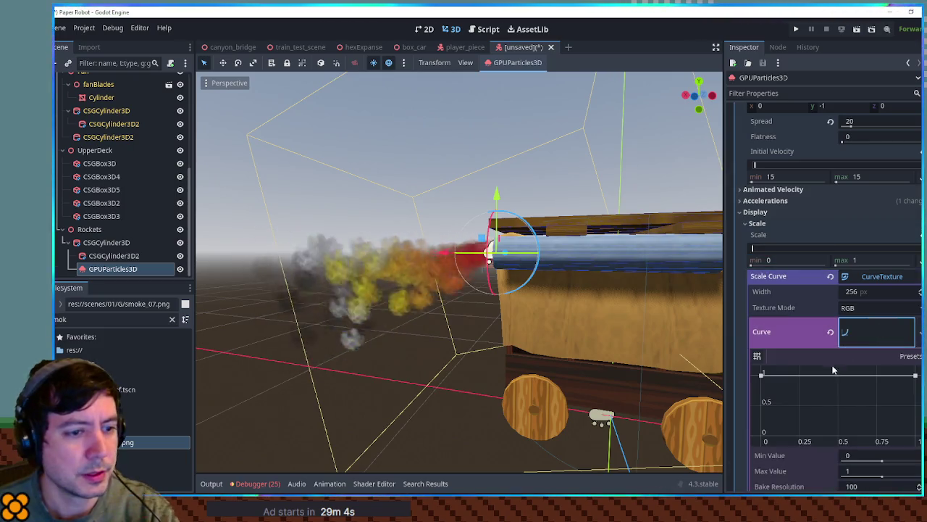
{"action": "left_click_drag", "start_coordinate": [749, 431], "coordinate": [746, 442]}
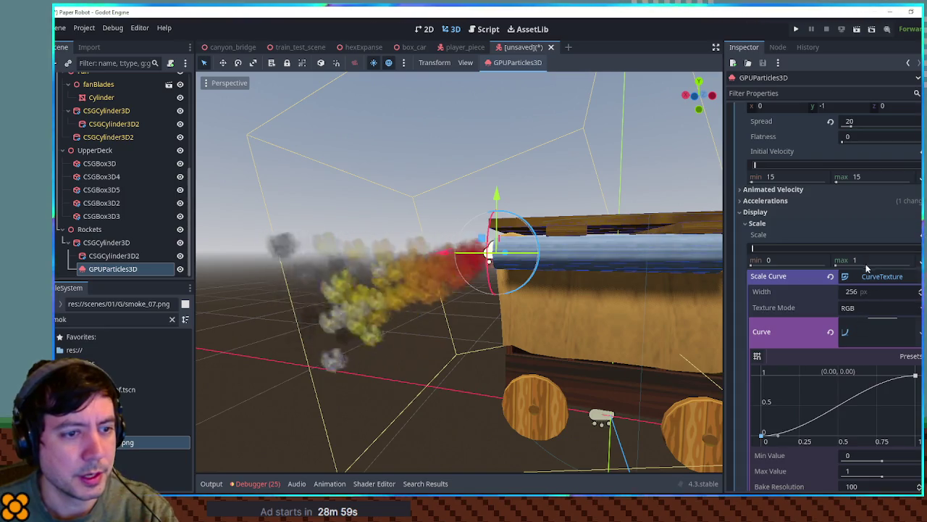
{"action": "left_click", "coordinate": [851, 226]}
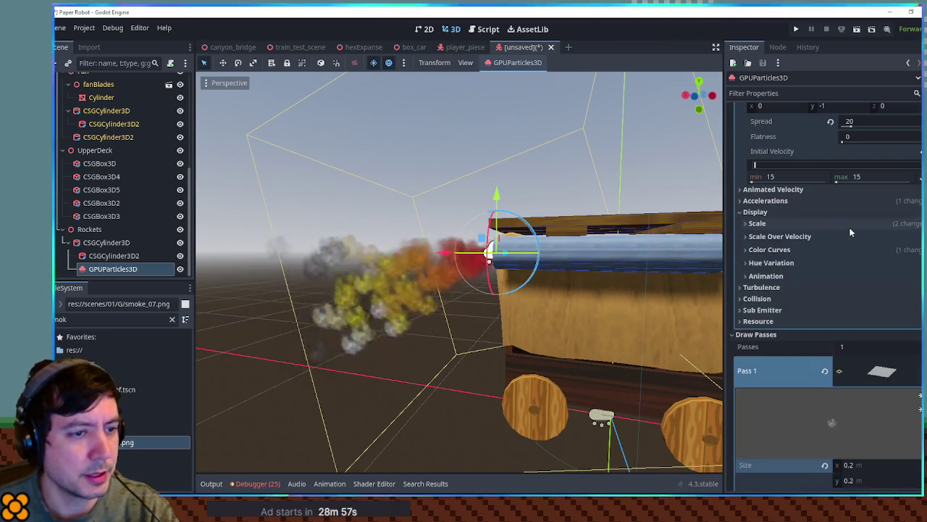
{"action": "left_click", "coordinate": [834, 230]}
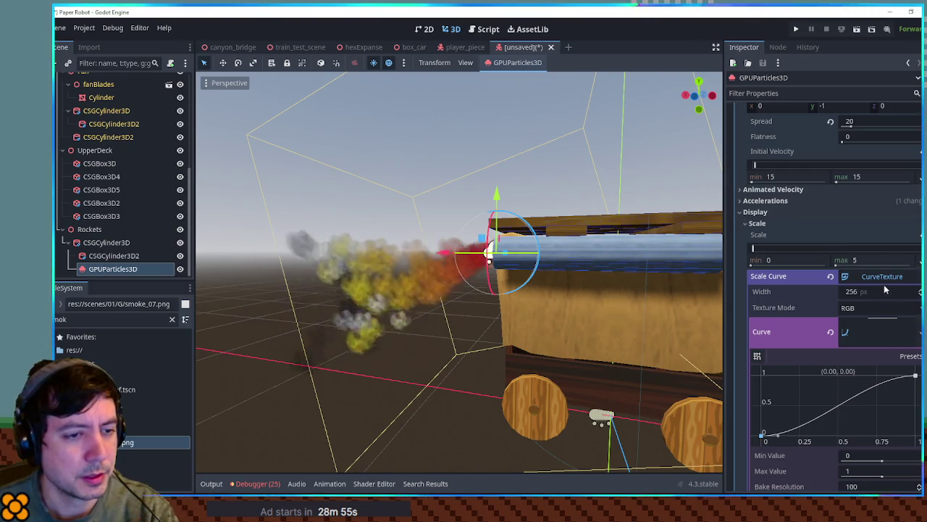
{"action": "left_click", "coordinate": [882, 338]}
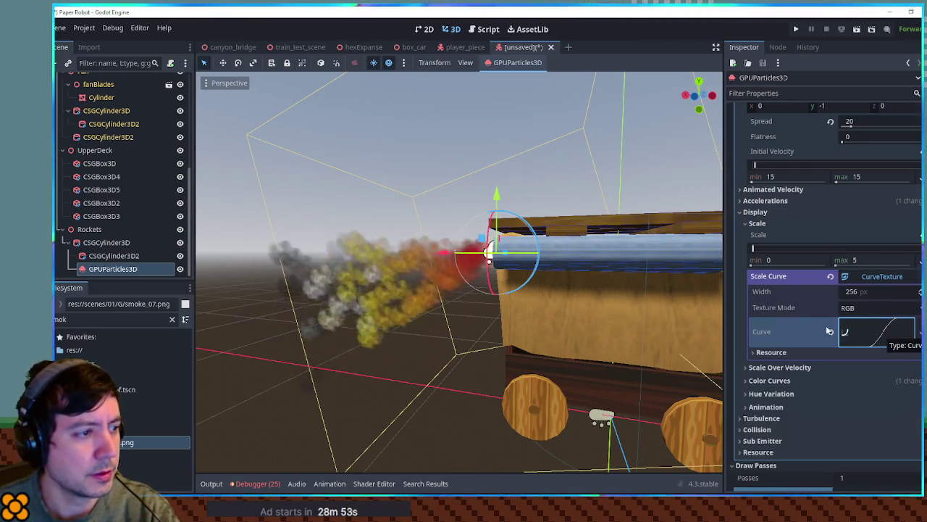
{"action": "mouse_move", "coordinate": [525, 296]}
{"action": "left_mouse_down"}
{"action": "mouse_move", "coordinate": [712, 293]}
{"action": "mouse_move", "coordinate": [652, 293]}
{"action": "mouse_move", "coordinate": [693, 289]}
{"action": "left_mouse_up"}
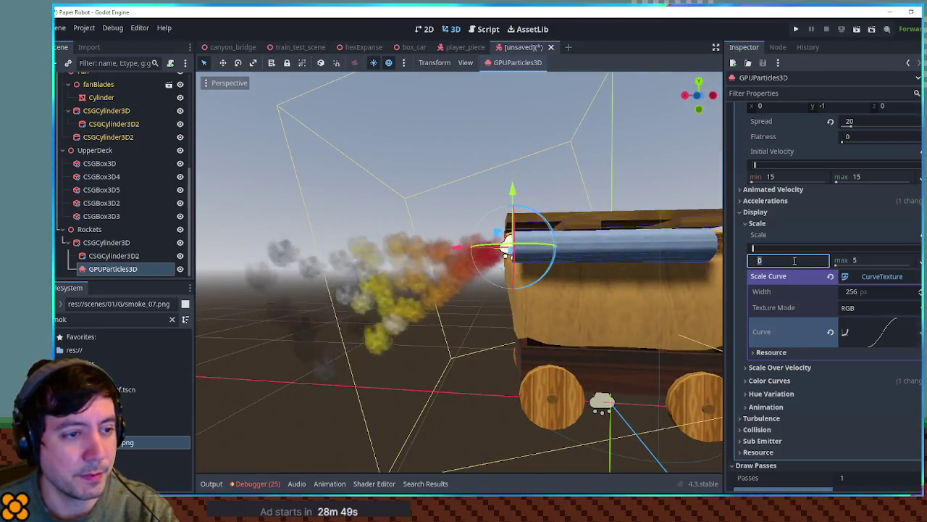
Step: Clear the scale curve, collapse the Scale section and deselect the emitter
{"action": "left_click", "coordinate": [876, 336]}
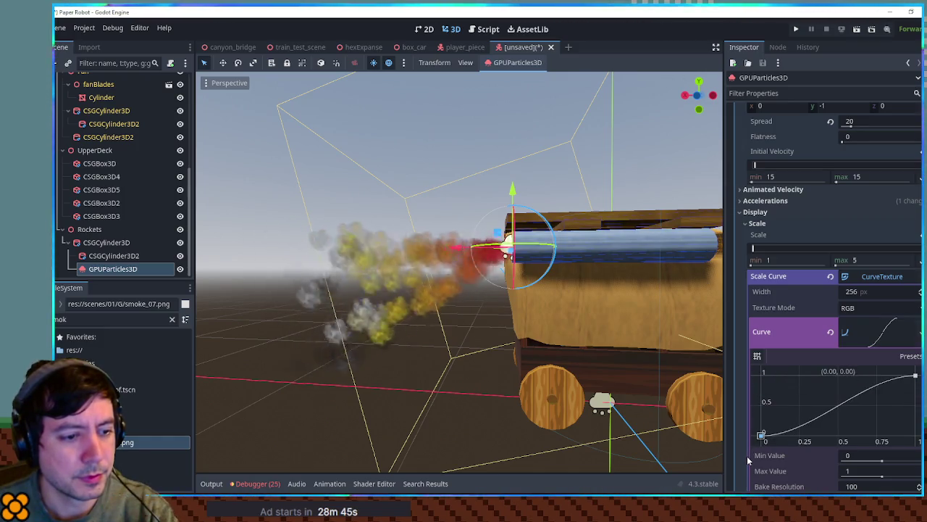
{"action": "scroll", "coordinate": [734, 333], "scroll_direction": "down", "scroll_amount": 2}
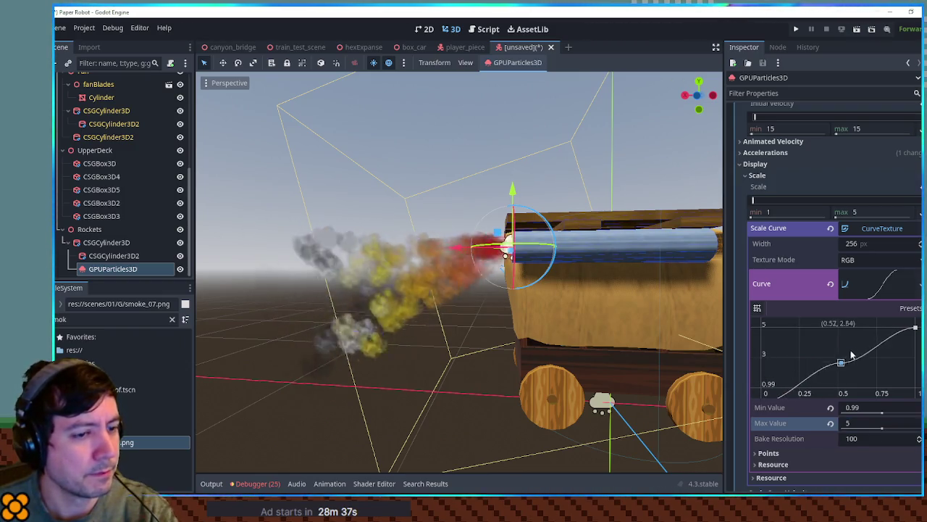
{"action": "left_click", "coordinate": [831, 284]}
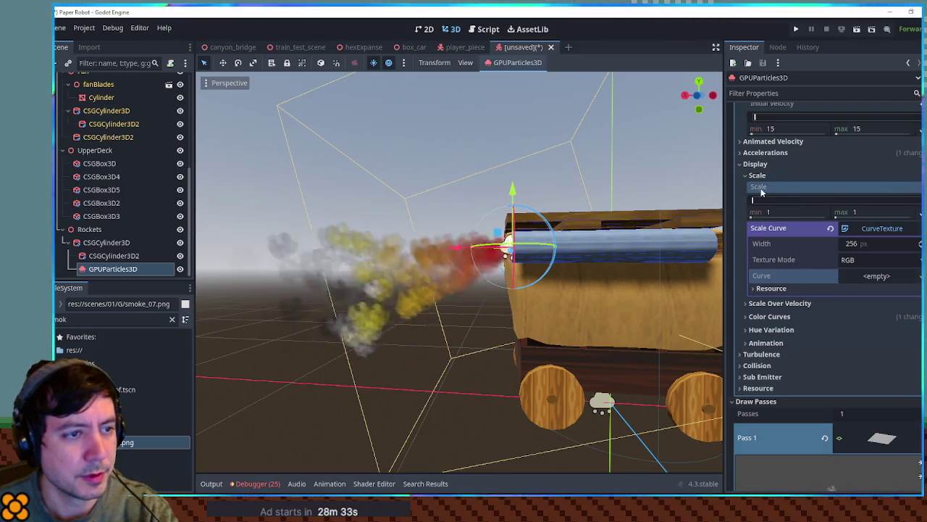
{"action": "left_click", "coordinate": [761, 179]}
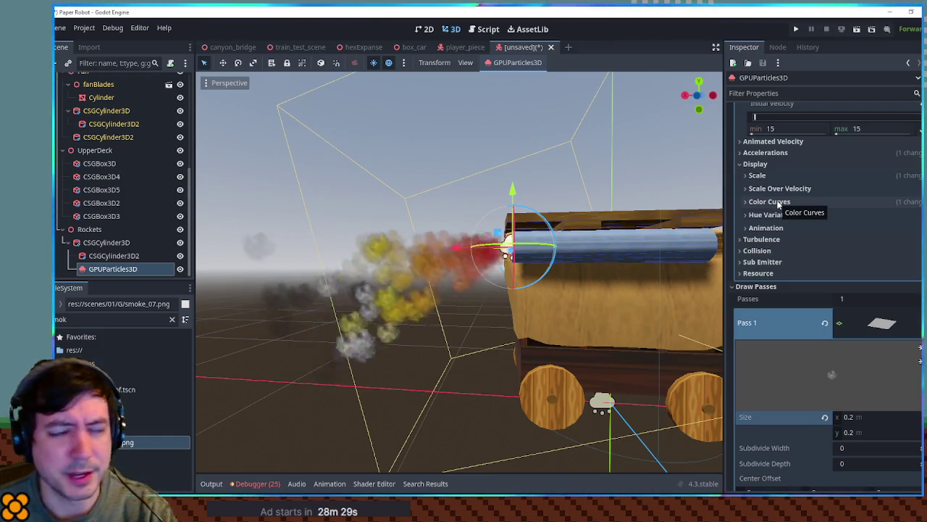
{"action": "left_click", "coordinate": [594, 171]}
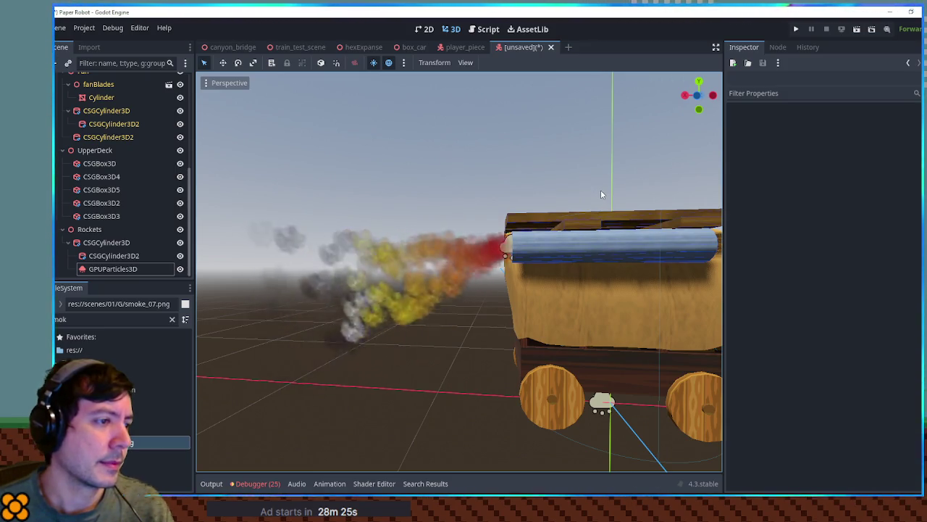
Step: Reselect the smoke emitter and set its puff mesh size to 0.5 × 0.5 m
{"action": "left_click", "coordinate": [509, 246]}
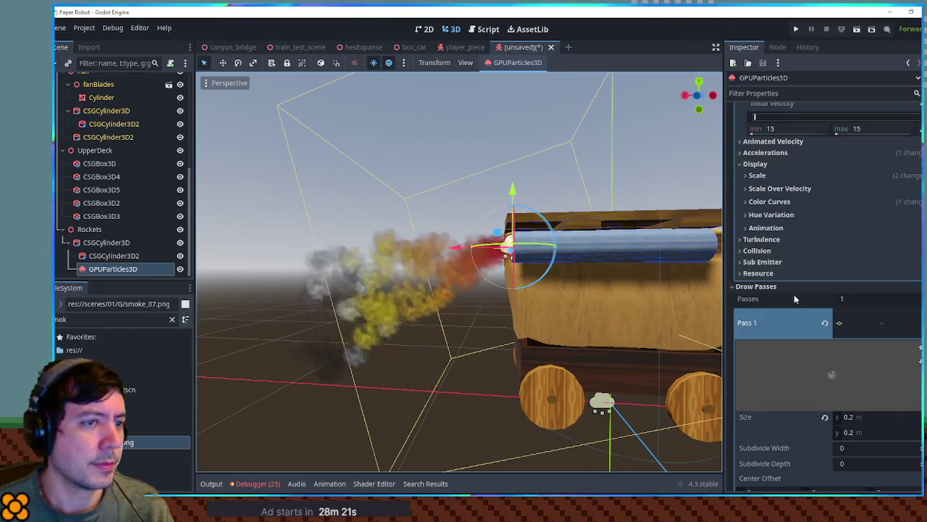
{"action": "scroll", "coordinate": [799, 286], "scroll_direction": "up", "scroll_amount": 5}
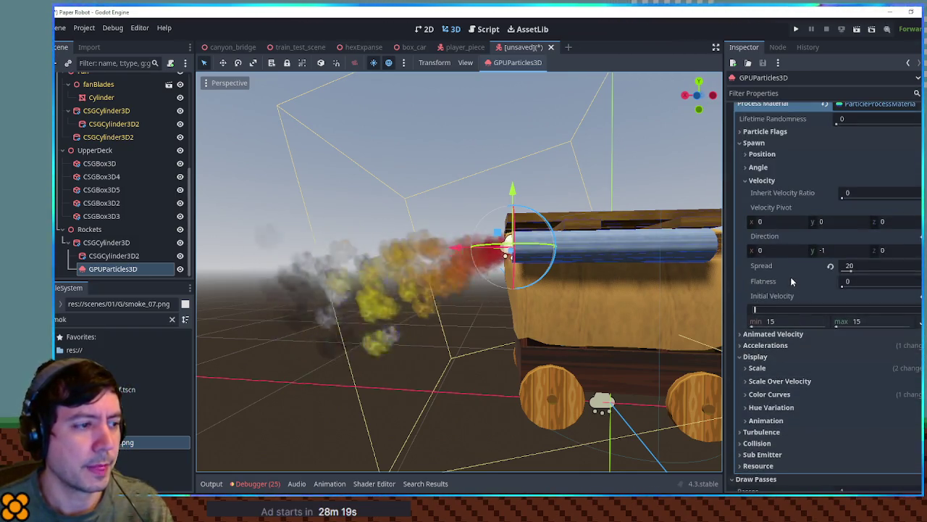
{"action": "mouse_move", "coordinate": [374, 204]}
{"action": "left_mouse_down"}
{"action": "mouse_move", "coordinate": [576, 209]}
{"action": "mouse_move", "coordinate": [493, 208]}
{"action": "left_mouse_up"}
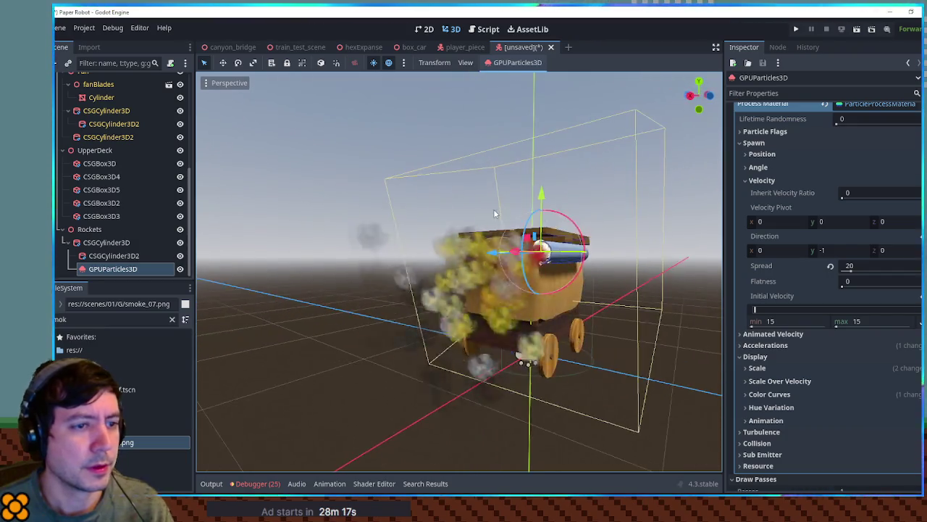
{"action": "scroll", "coordinate": [845, 248], "scroll_direction": "down", "scroll_amount": 8}
{"action": "left_click", "coordinate": [862, 320]}
{"action": "type", "text": "0.5"}
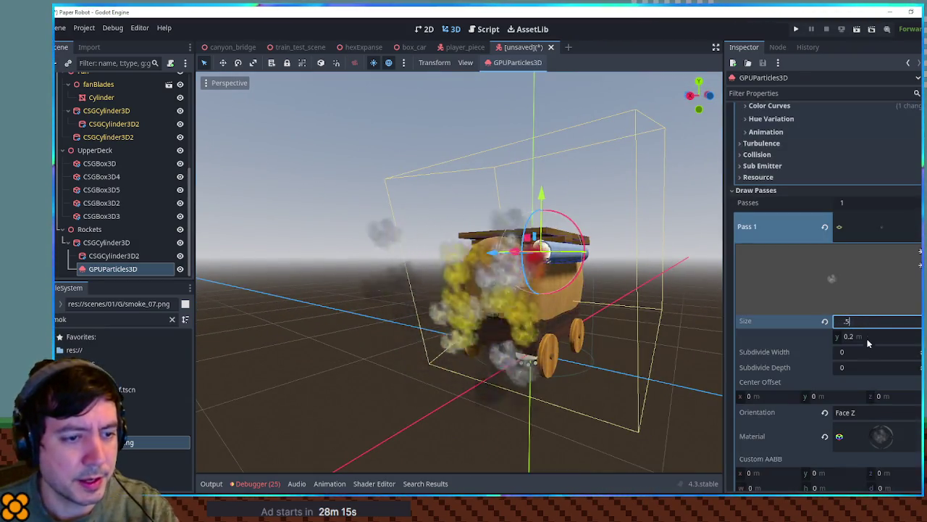
{"action": "left_click", "coordinate": [868, 336]}
{"action": "type", "text": "0.5"}
{"action": "key", "text": "Return"}
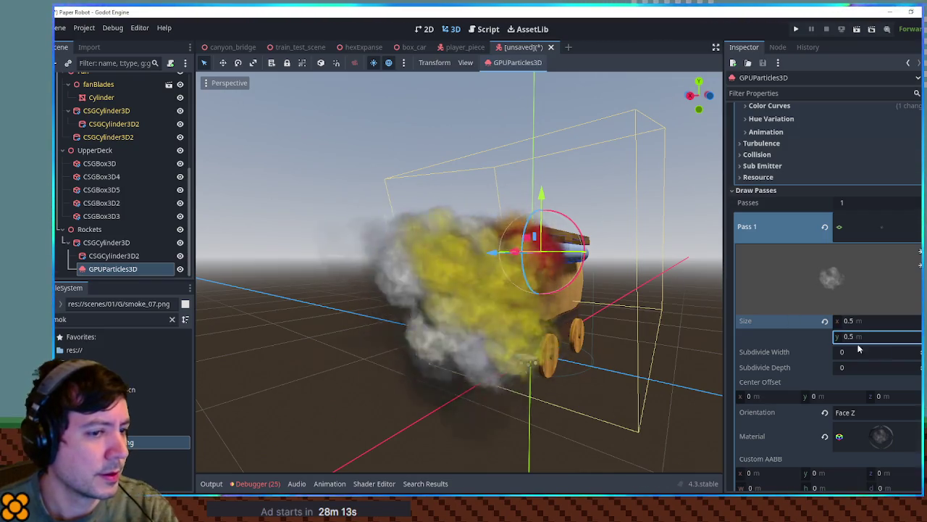
Step: Reduce the puff mesh size to 0.35 × 0.35 m and orbit to review the trail
{"action": "type", "text": ".35"}
{"action": "left_click", "coordinate": [882, 338]}
{"action": "type", "text": ".35"}
{"action": "key", "text": "Return"}
{"action": "left_click_drag", "start_coordinate": [463, 290], "coordinate": [200, 280]}
{"action": "scroll", "coordinate": [639, 249], "scroll_direction": "up", "scroll_amount": 5}
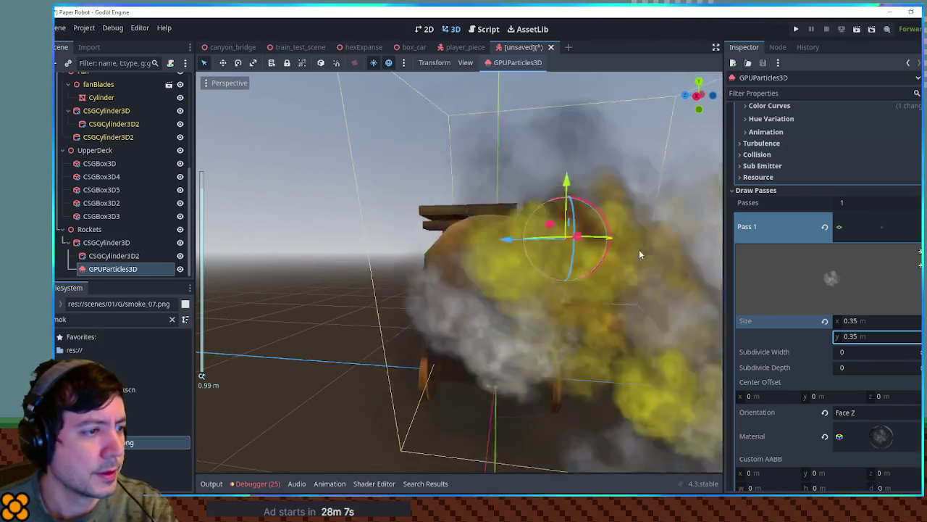
{"action": "scroll", "coordinate": [631, 278], "scroll_direction": "down", "scroll_amount": 3}
{"action": "mouse_move", "coordinate": [631, 294]}
{"action": "left_mouse_down"}
{"action": "mouse_move", "coordinate": [588, 313]}
{"action": "mouse_move", "coordinate": [577, 266]}
{"action": "mouse_move", "coordinate": [594, 284]}
{"action": "mouse_move", "coordinate": [406, 239]}
{"action": "left_mouse_up"}
{"action": "key", "text": "KP_1"}
{"action": "left_click", "coordinate": [345, 295]}
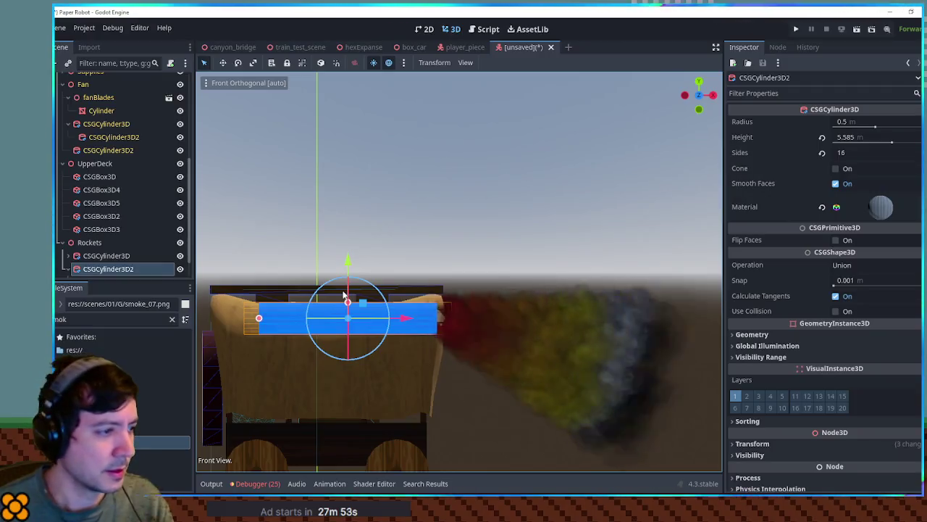
Step: Set the second rocket cylinder's Z position to 2.106
{"action": "key", "text": "KP_3"}
{"action": "mouse_move", "coordinate": [259, 317]}
{"action": "left_mouse_down"}
{"action": "mouse_move", "coordinate": [338, 321]}
{"action": "mouse_move", "coordinate": [324, 317]}
{"action": "left_mouse_up"}
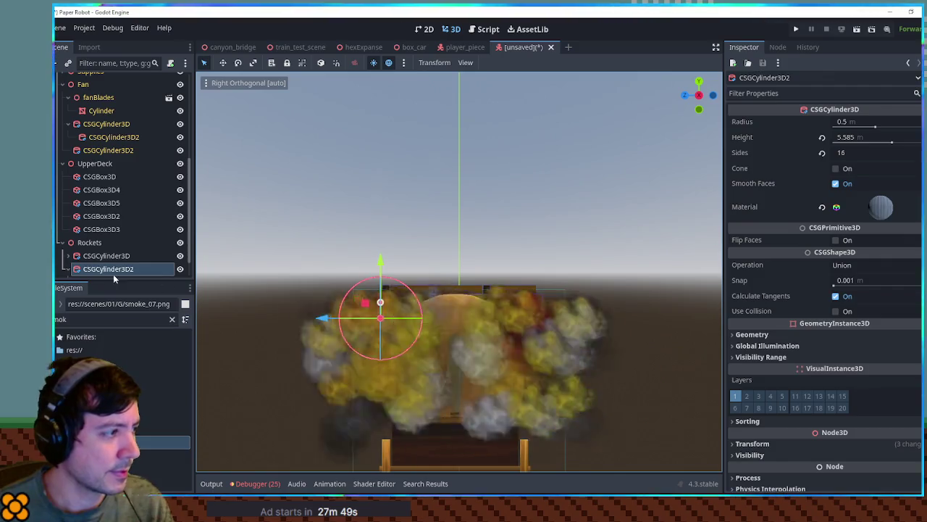
{"action": "left_click", "coordinate": [94, 255]}
{"action": "scroll", "coordinate": [792, 365], "scroll_direction": "down", "scroll_amount": 2}
{"action": "left_click", "coordinate": [783, 383]}
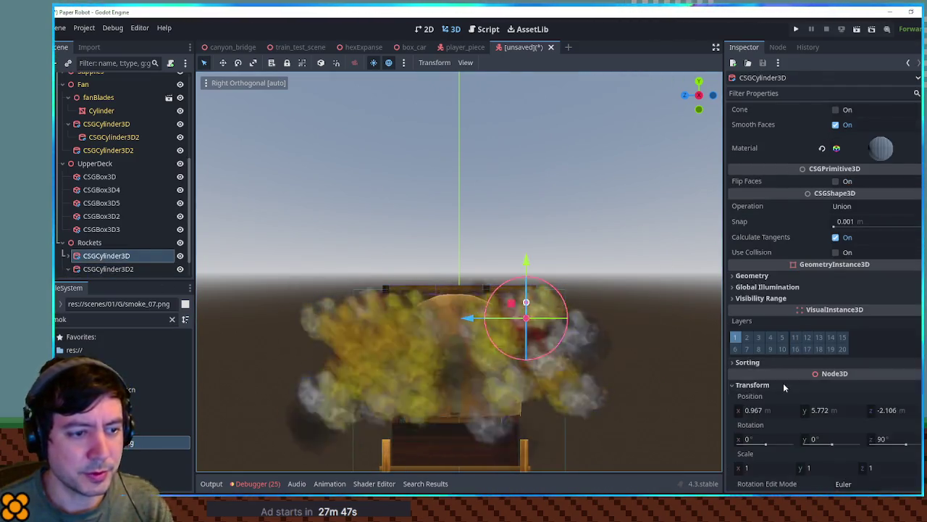
{"action": "left_click", "coordinate": [101, 269]}
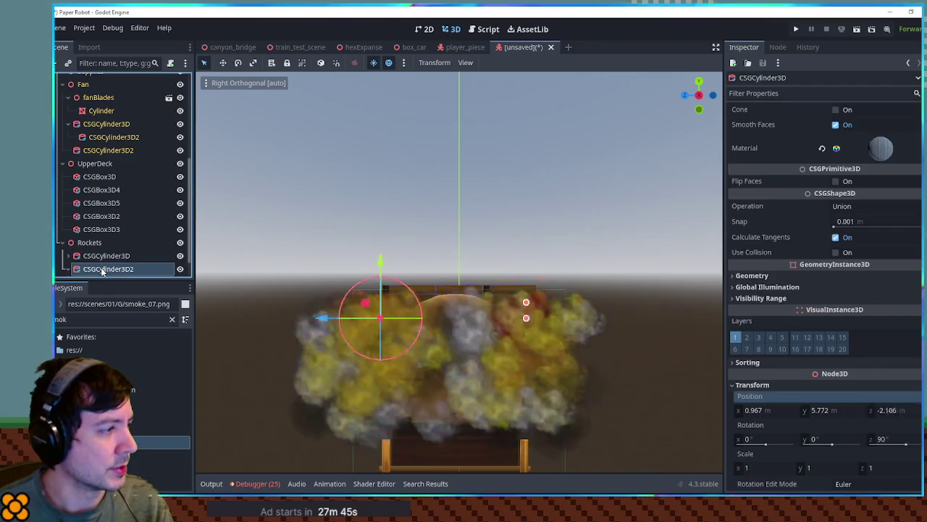
{"action": "left_click", "coordinate": [794, 444]}
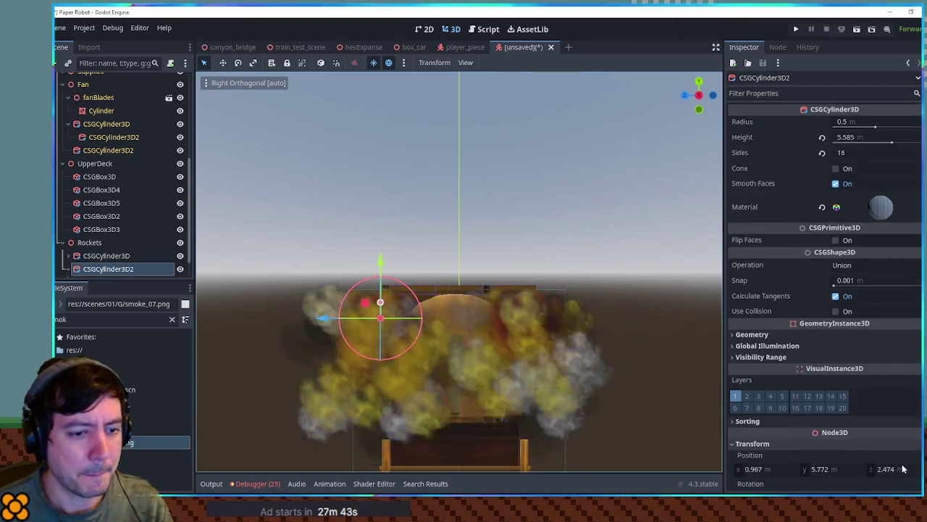
{"action": "left_click", "coordinate": [902, 468]}
{"action": "type", "text": "2.106"}
{"action": "key", "text": "Return"}
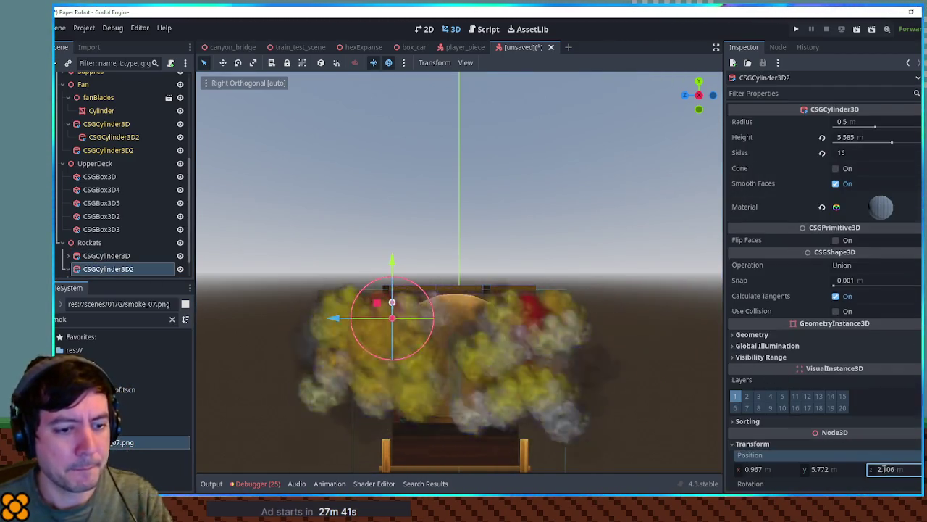
Step: Cut the exhaust particle amount to 40 and save the scene with Ctrl+S
{"action": "mouse_move", "coordinate": [607, 245]}
{"action": "left_mouse_down"}
{"action": "mouse_move", "coordinate": [553, 311]}
{"action": "mouse_move", "coordinate": [404, 291]}
{"action": "mouse_move", "coordinate": [588, 240]}
{"action": "mouse_move", "coordinate": [615, 276]}
{"action": "mouse_move", "coordinate": [622, 324]}
{"action": "left_mouse_up"}
{"action": "left_click", "coordinate": [645, 262]}
{"action": "mouse_move", "coordinate": [646, 262]}
{"action": "left_mouse_down"}
{"action": "mouse_move", "coordinate": [381, 211]}
{"action": "mouse_move", "coordinate": [523, 212]}
{"action": "mouse_move", "coordinate": [507, 268]}
{"action": "left_mouse_up"}
{"action": "left_click", "coordinate": [507, 270]}
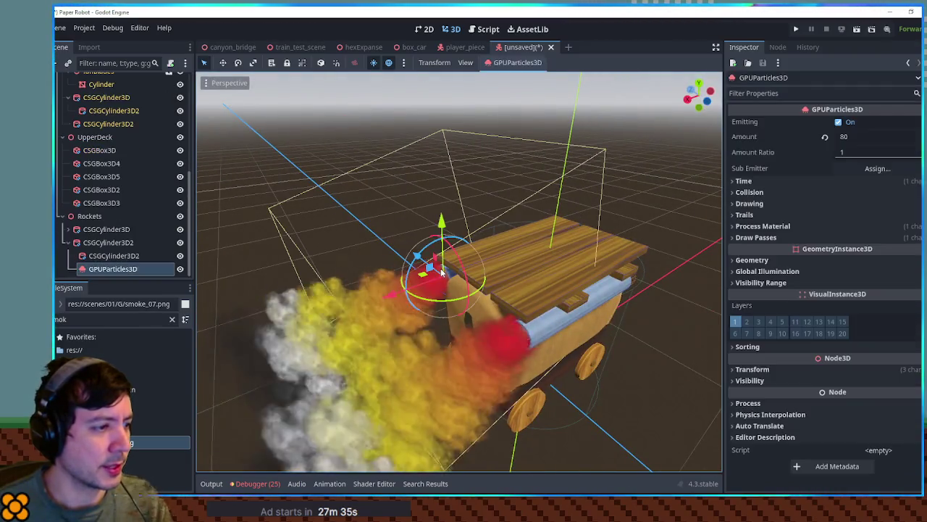
{"action": "left_click", "coordinate": [877, 136]}
{"action": "type", "text": "40"}
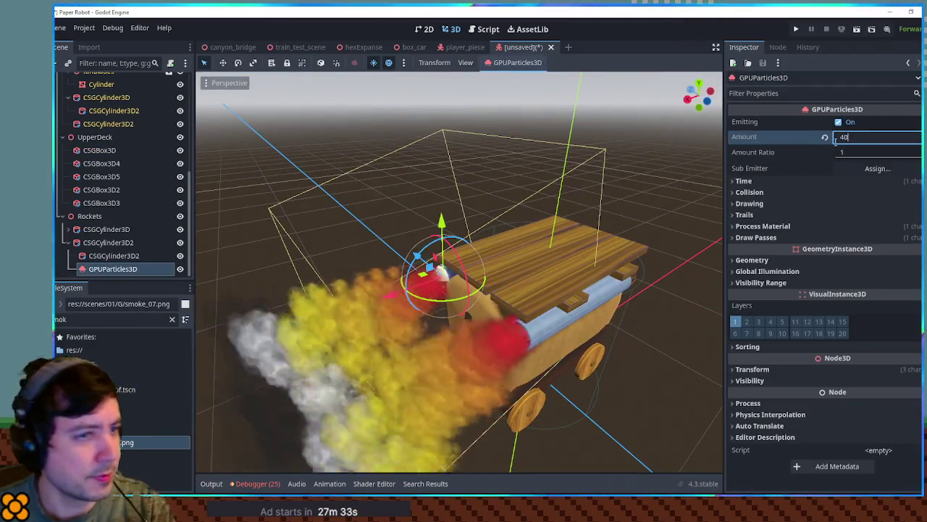
{"action": "left_click", "coordinate": [125, 256]}
{"action": "left_click", "coordinate": [94, 229]}
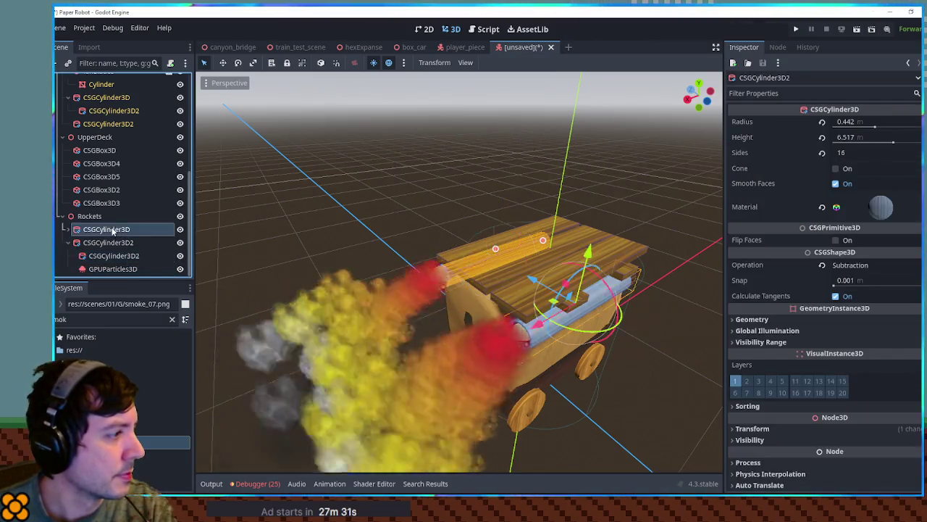
{"action": "left_click", "coordinate": [500, 333]}
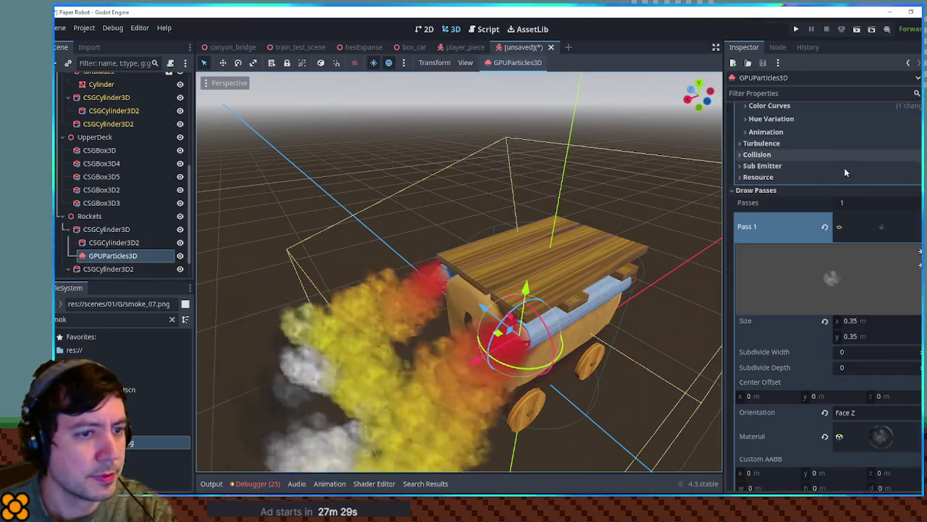
{"action": "scroll", "coordinate": [851, 172], "scroll_direction": "down", "scroll_amount": 5}
{"action": "scroll", "coordinate": [852, 173], "scroll_direction": "up", "scroll_amount": 5}
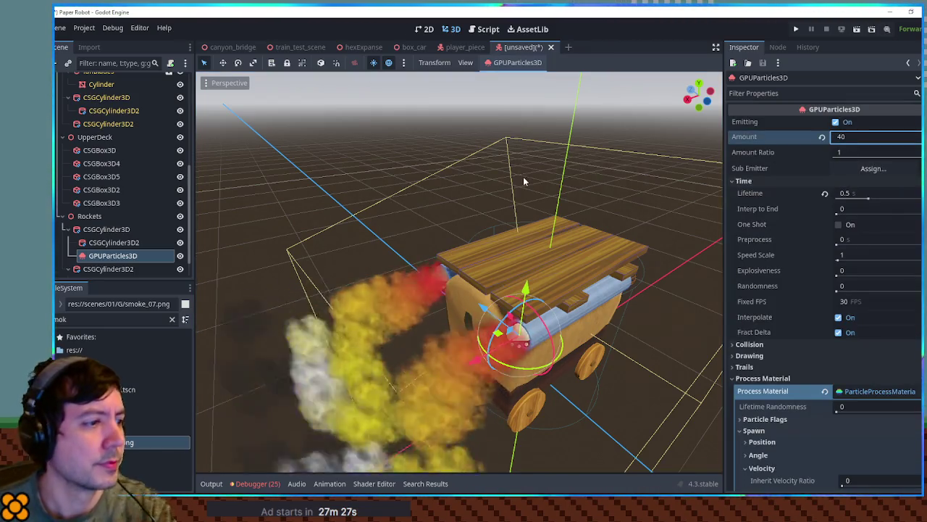
{"action": "left_click", "coordinate": [559, 211]}
{"action": "key", "text": "ctrl+s"}
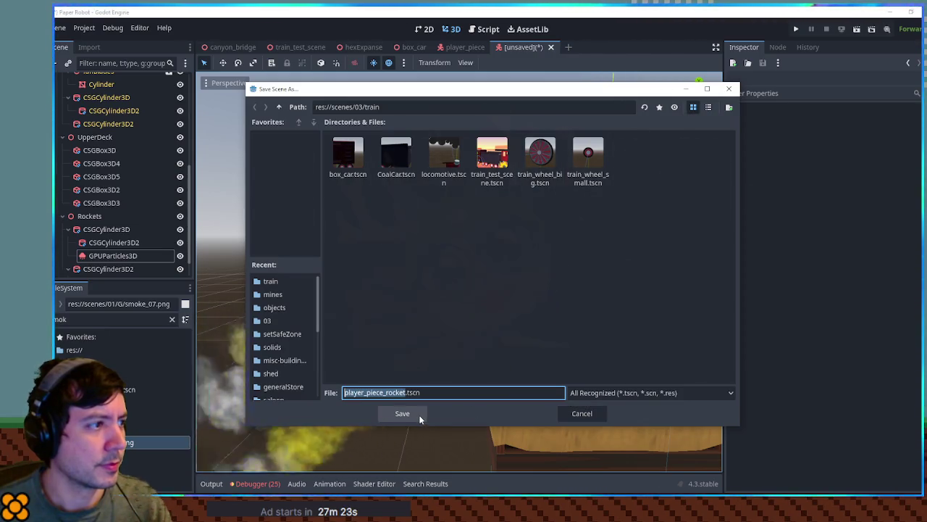
Step: Save as player_piece_rocket.tscn in scenes/03/hexExpanse and close the player_piece tab
{"action": "left_click", "coordinate": [280, 107]}
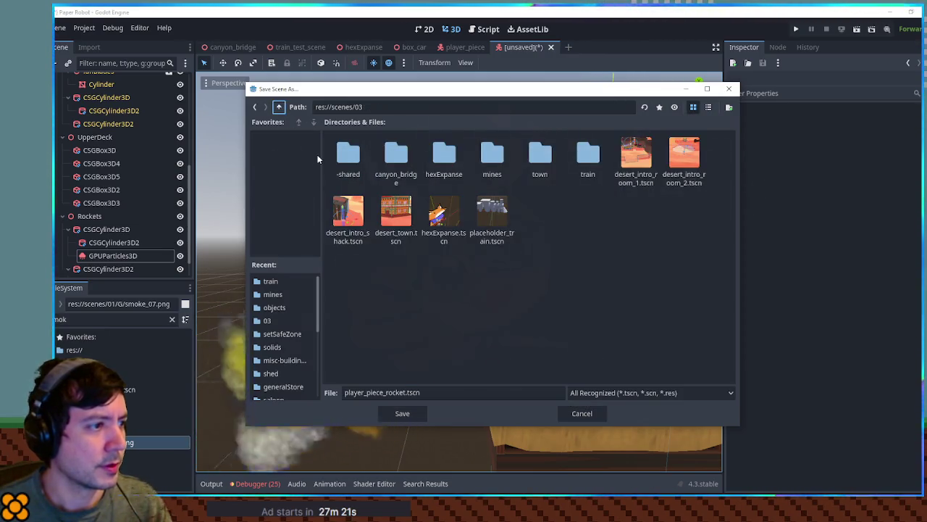
{"action": "double_click", "coordinate": [450, 168]}
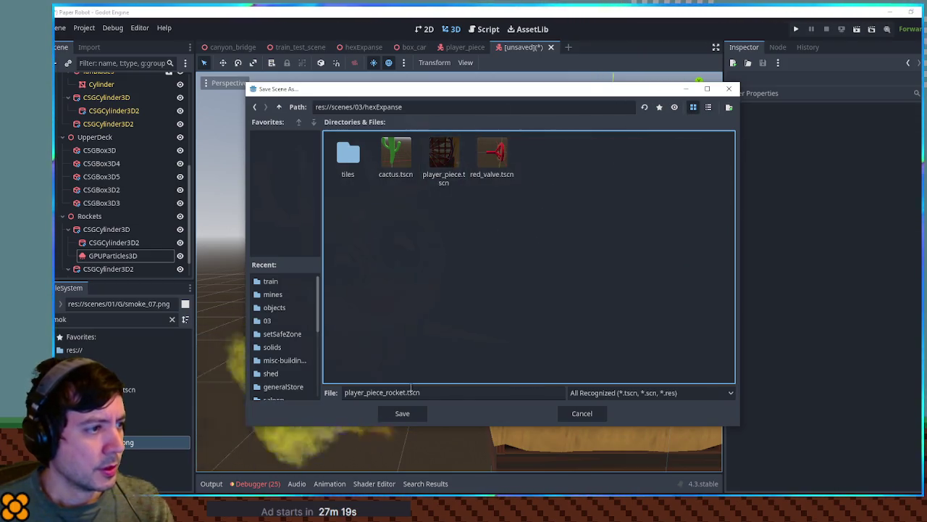
{"action": "left_click", "coordinate": [403, 416]}
{"action": "mouse_move", "coordinate": [400, 347]}
{"action": "left_mouse_down"}
{"action": "mouse_move", "coordinate": [481, 268]}
{"action": "mouse_move", "coordinate": [544, 257]}
{"action": "left_mouse_up"}
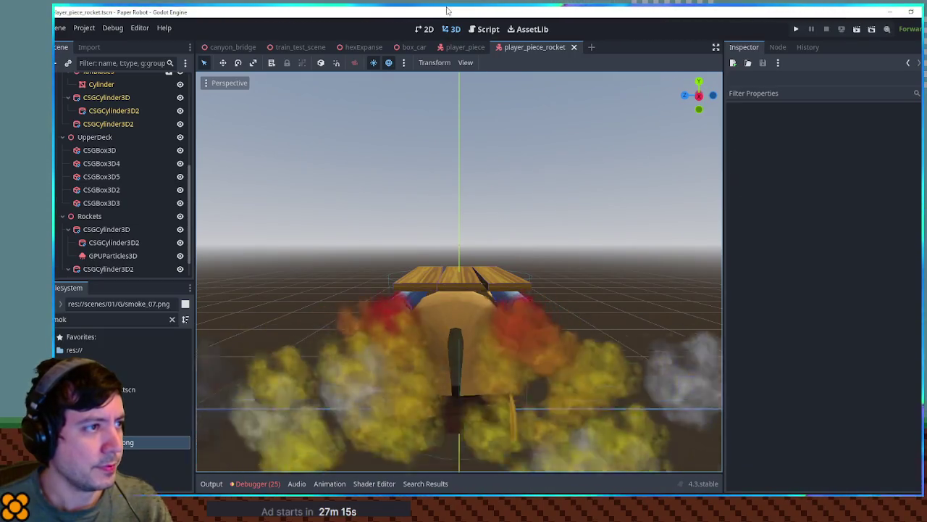
{"action": "middle_click", "coordinate": [455, 47]}
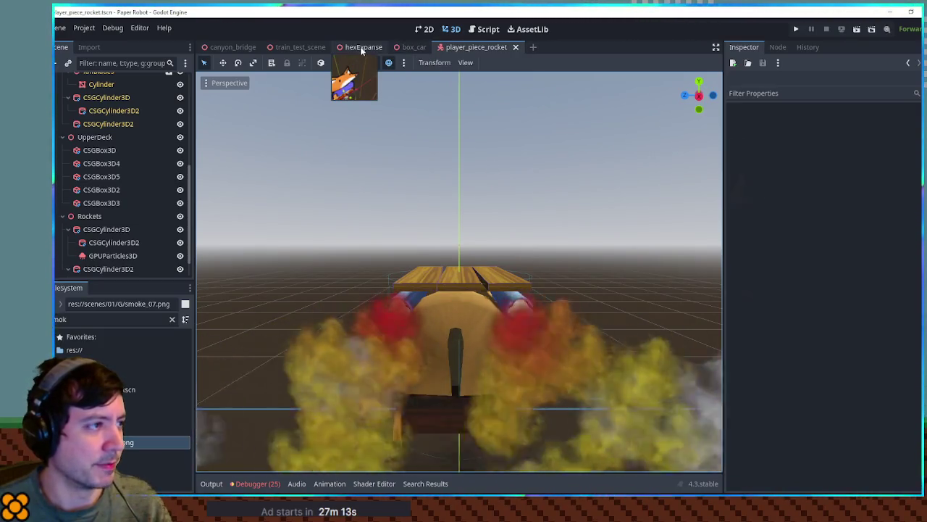
Step: Drop player_piece_rocket.tscn into the train_test_scene tree
{"action": "left_click", "coordinate": [298, 48]}
{"action": "scroll", "coordinate": [459, 195], "scroll_direction": "down", "scroll_amount": 4}
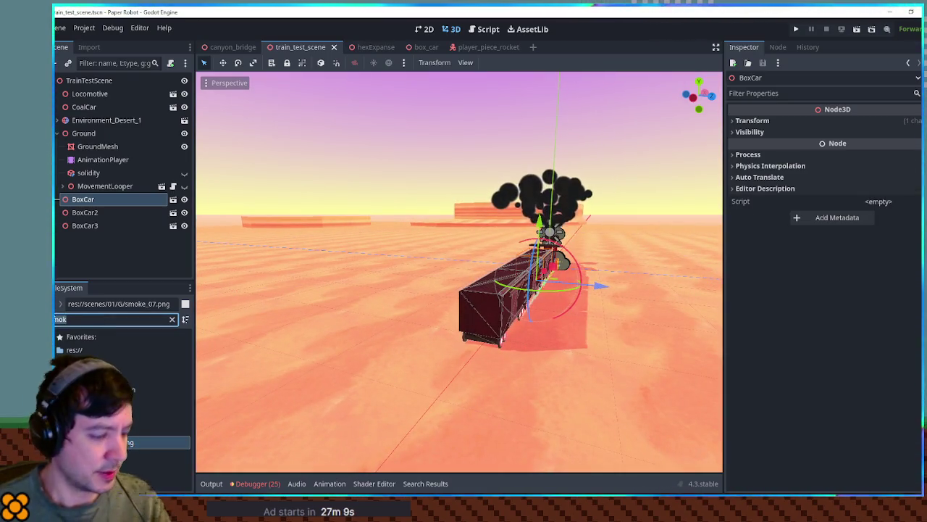
{"action": "mouse_move", "coordinate": [149, 402]}
{"action": "left_mouse_down"}
{"action": "mouse_move", "coordinate": [109, 254]}
{"action": "mouse_move", "coordinate": [91, 90]}
{"action": "left_mouse_up"}
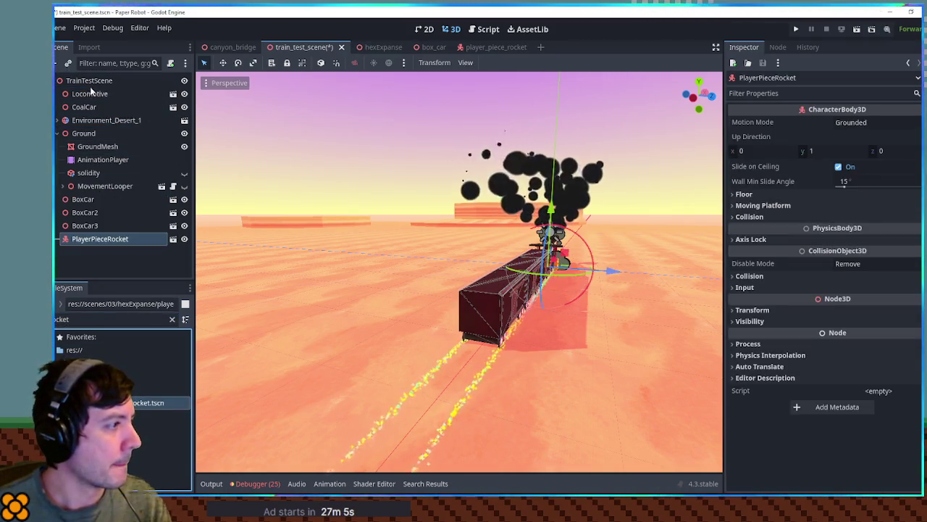
Step: Add a Train Node3D and move BoxCar–BoxCar3, Locomotive and CoalCar under it
{"action": "left_click", "coordinate": [87, 80]}
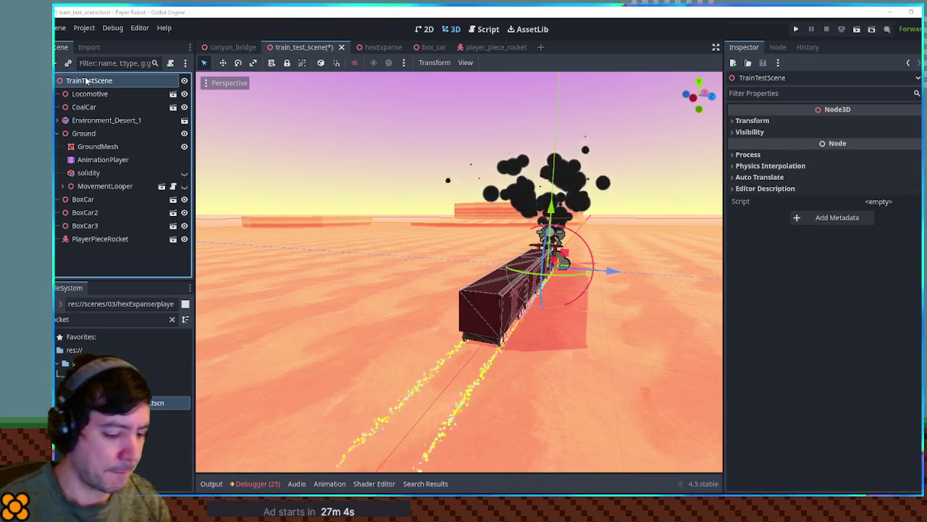
{"action": "key", "text": "ctrl+a"}
{"action": "key", "text": "Return"}
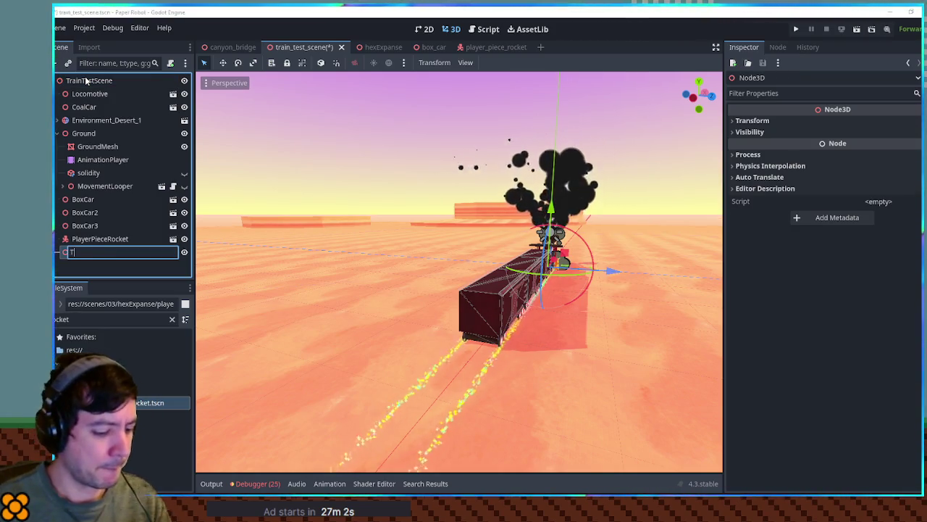
{"action": "left_click", "coordinate": [87, 199], "text": "shift"}
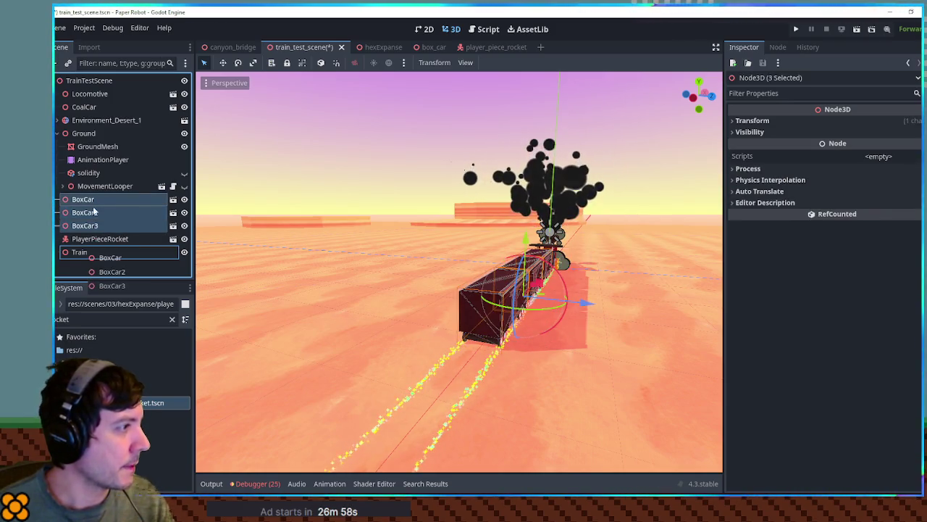
{"action": "left_click", "coordinate": [90, 93]}
{"action": "left_click", "coordinate": [93, 108], "text": "shift"}
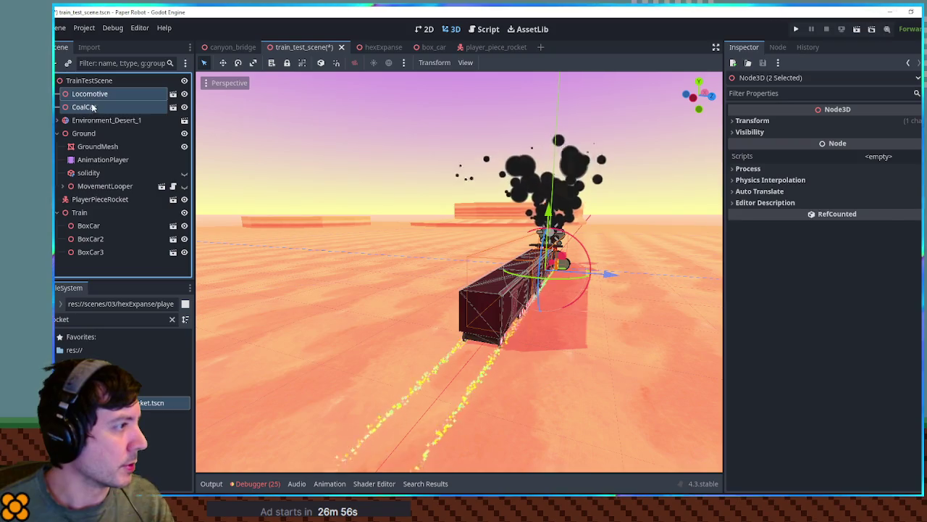
{"action": "left_click_drag", "start_coordinate": [92, 214], "coordinate": [91, 214]}
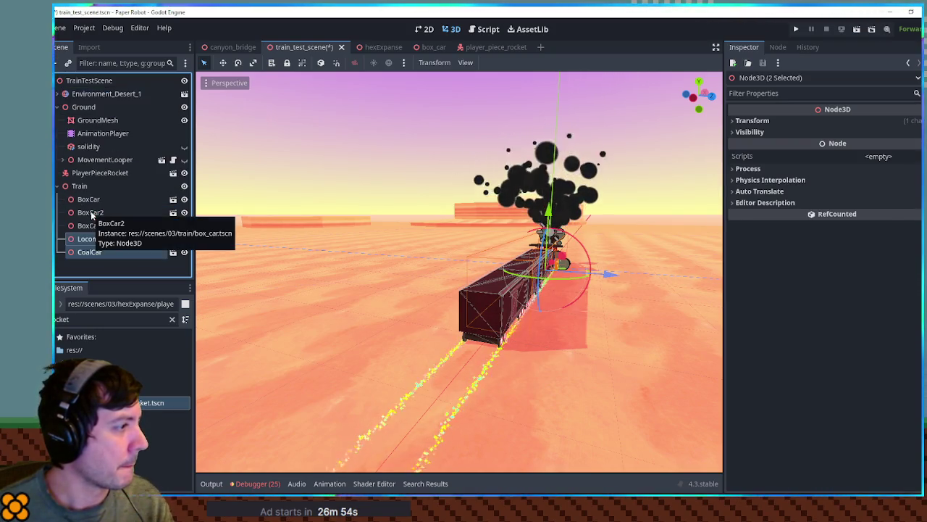
{"action": "left_click", "coordinate": [74, 186]}
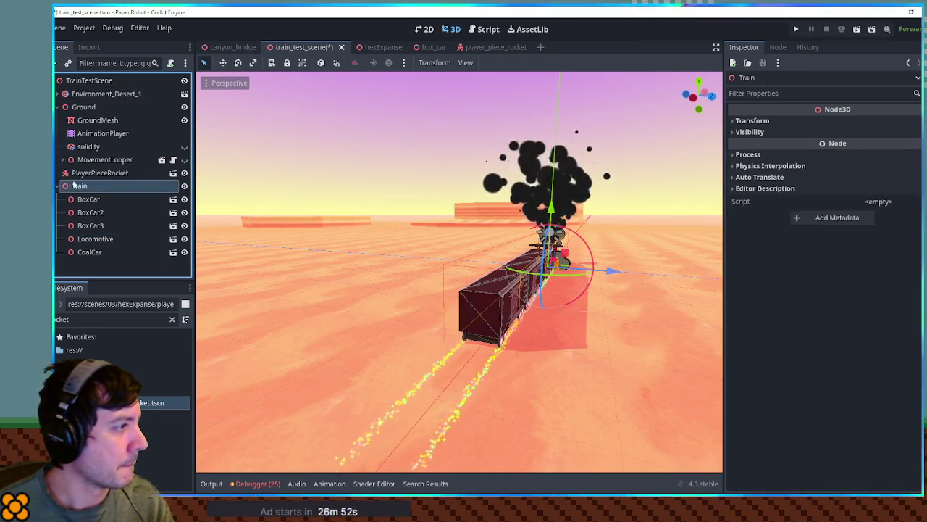
{"action": "left_click", "coordinate": [85, 174]}
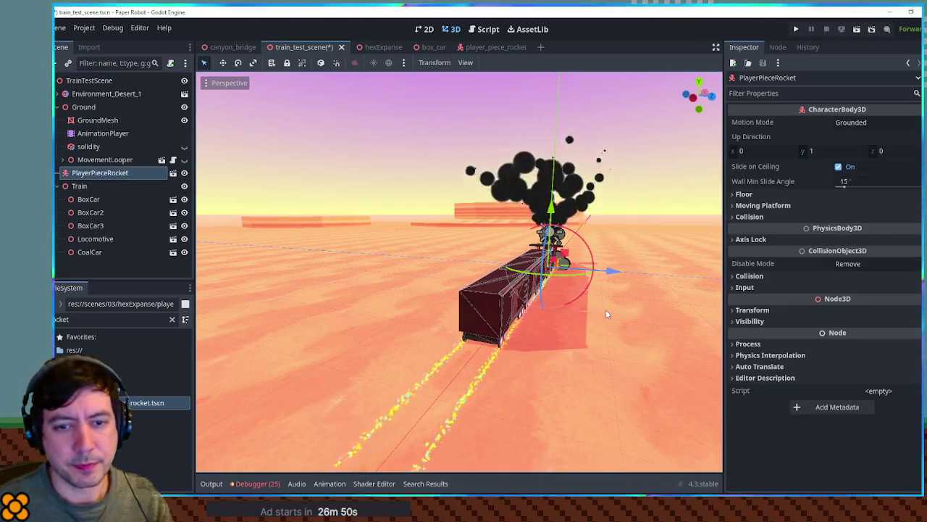
{"action": "key", "text": "KP_7"}
{"action": "scroll", "coordinate": [622, 407], "scroll_direction": "up", "scroll_amount": 4}
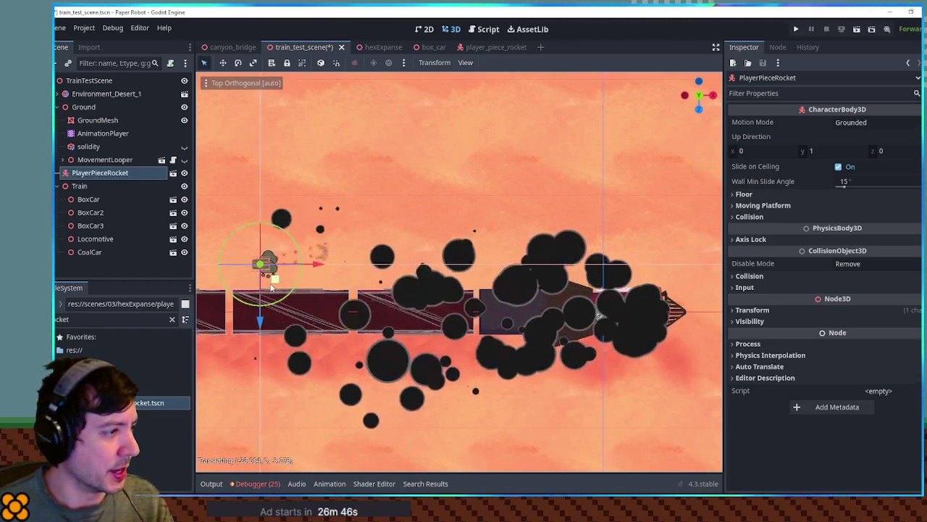
{"action": "mouse_move", "coordinate": [437, 280]}
{"action": "left_mouse_down"}
{"action": "mouse_move", "coordinate": [664, 192]}
{"action": "mouse_move", "coordinate": [882, 160]}
{"action": "left_mouse_up"}
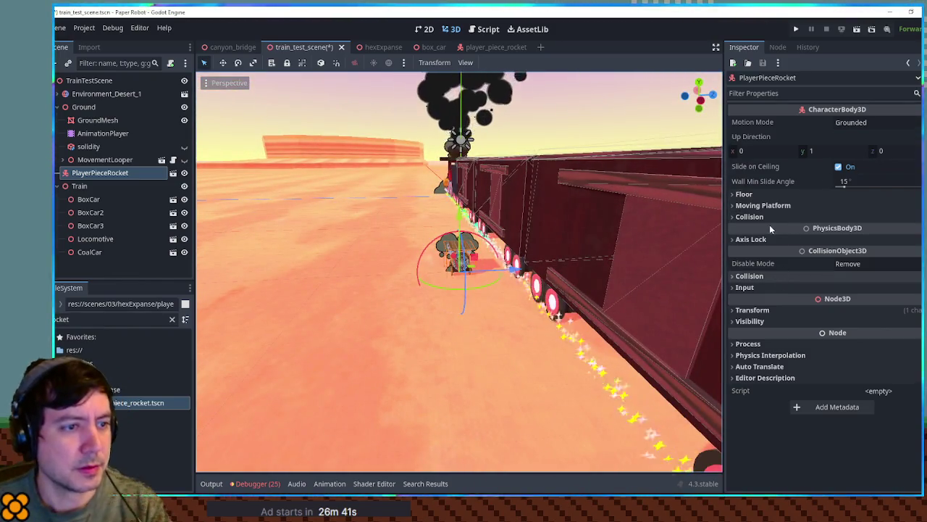
{"action": "left_click", "coordinate": [772, 310]}
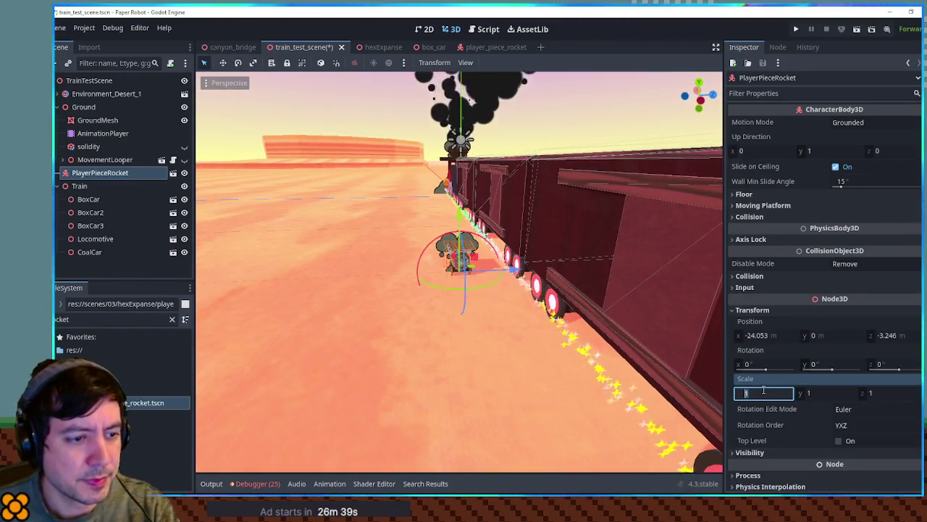
{"action": "type", "text": "4.5"}
{"action": "key", "text": "Return"}
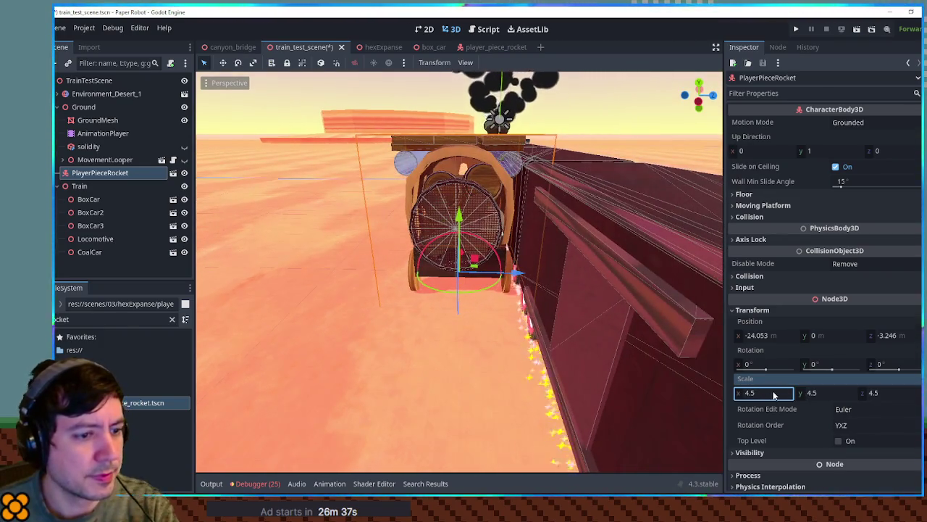
{"action": "type", "text": "4"}
{"action": "key", "text": "Return"}
{"action": "mouse_move", "coordinate": [703, 342]}
{"action": "left_mouse_down"}
{"action": "mouse_move", "coordinate": [489, 207]}
{"action": "mouse_move", "coordinate": [508, 247]}
{"action": "mouse_move", "coordinate": [445, 340]}
{"action": "left_mouse_up"}
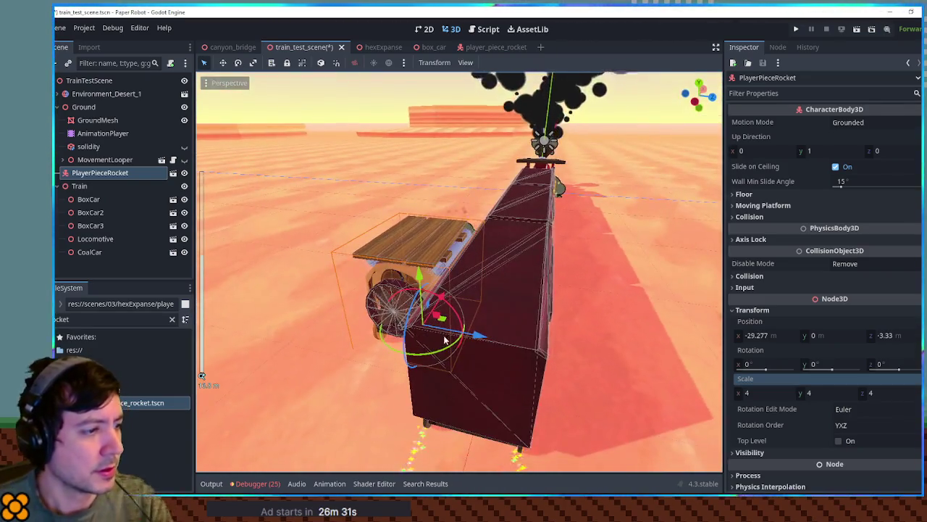
{"action": "mouse_move", "coordinate": [482, 286]}
{"action": "left_mouse_down"}
{"action": "mouse_move", "coordinate": [339, 348]}
{"action": "mouse_move", "coordinate": [348, 387]}
{"action": "mouse_move", "coordinate": [416, 328]}
{"action": "mouse_move", "coordinate": [449, 280]}
{"action": "mouse_move", "coordinate": [456, 213]}
{"action": "mouse_move", "coordinate": [594, 259]}
{"action": "mouse_move", "coordinate": [671, 217]}
{"action": "mouse_move", "coordinate": [549, 258]}
{"action": "mouse_move", "coordinate": [581, 228]}
{"action": "left_mouse_up"}
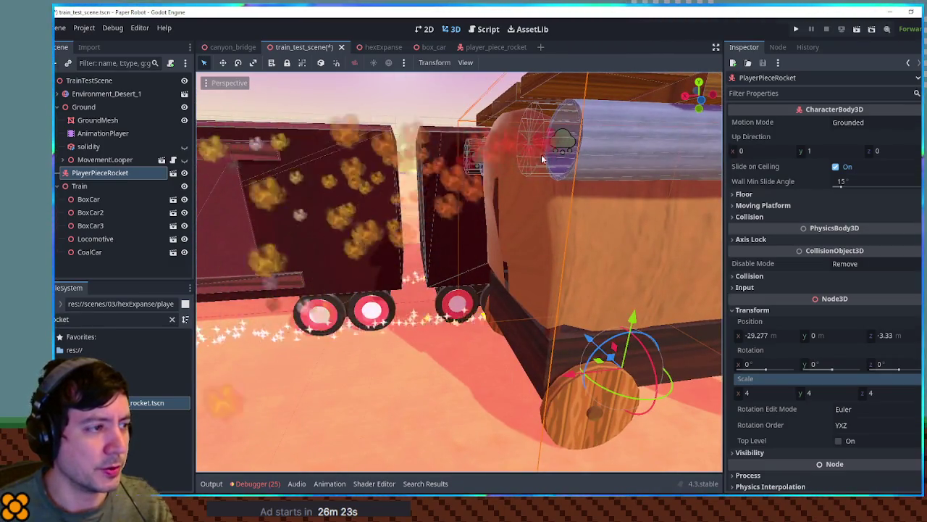
{"action": "scroll", "coordinate": [575, 173], "scroll_direction": "down", "scroll_amount": 5}
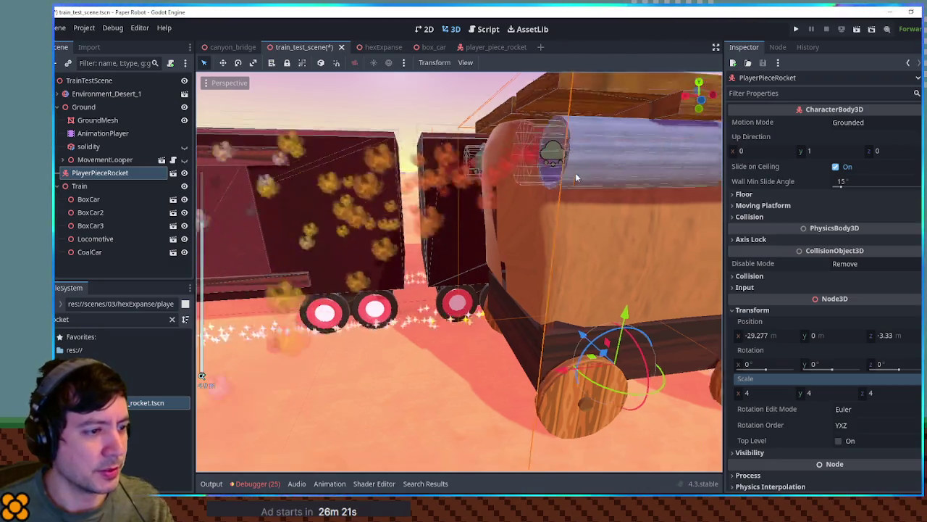
{"action": "mouse_move", "coordinate": [599, 188]}
{"action": "left_mouse_down"}
{"action": "mouse_move", "coordinate": [411, 197]}
{"action": "mouse_move", "coordinate": [627, 204]}
{"action": "left_mouse_up"}
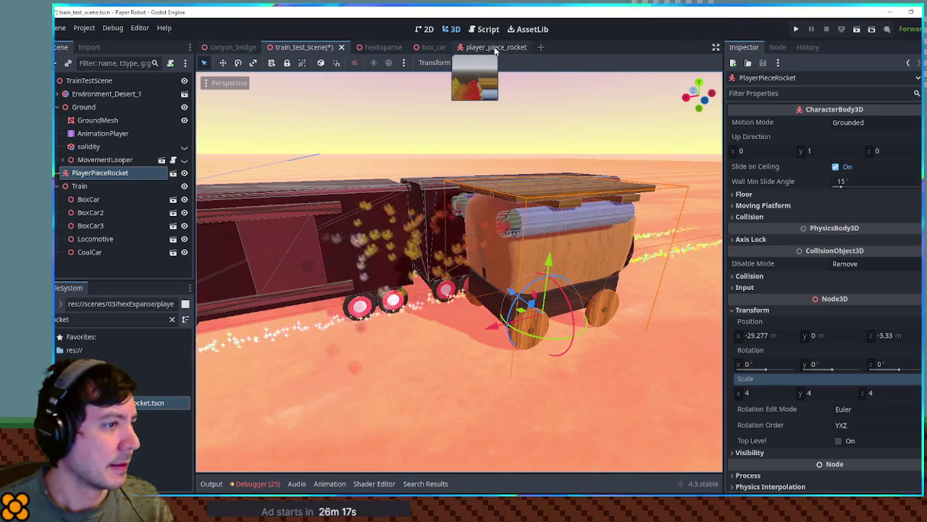
Step: In player_piece_rocket, toggle the smoke material's Billboard Keep Scale and save
{"action": "left_click", "coordinate": [496, 48]}
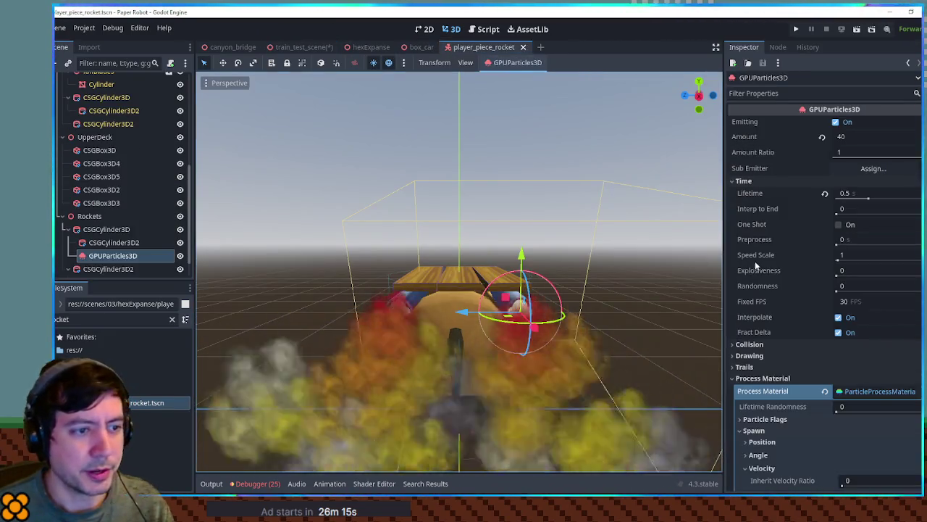
{"action": "scroll", "coordinate": [817, 267], "scroll_direction": "down", "scroll_amount": 5}
{"action": "scroll", "coordinate": [795, 256], "scroll_direction": "down", "scroll_amount": 15}
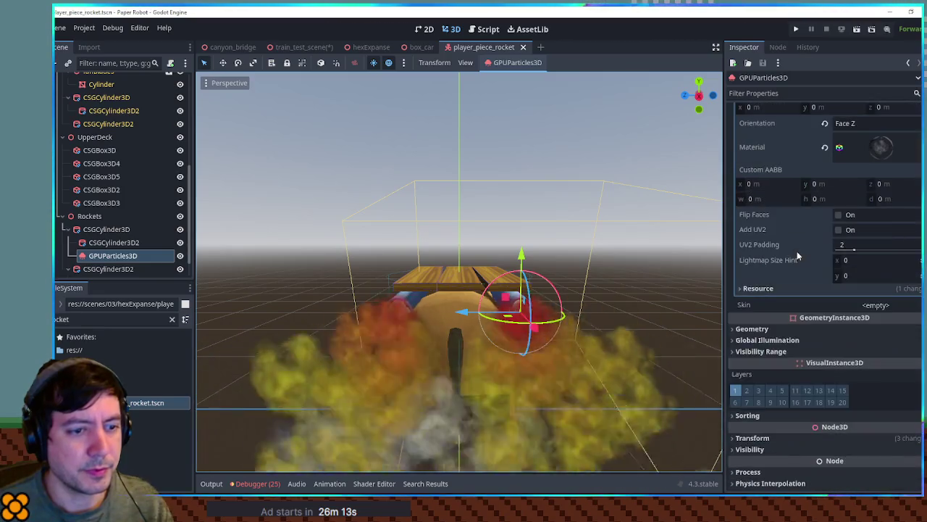
{"action": "scroll", "coordinate": [880, 263], "scroll_direction": "up", "scroll_amount": 5}
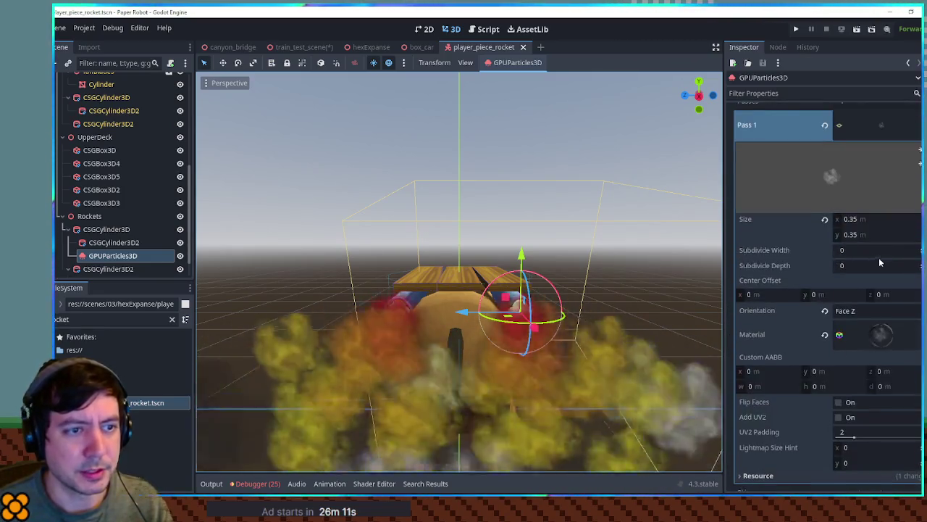
{"action": "left_click", "coordinate": [878, 326]}
{"action": "scroll", "coordinate": [855, 311], "scroll_direction": "down", "scroll_amount": 5}
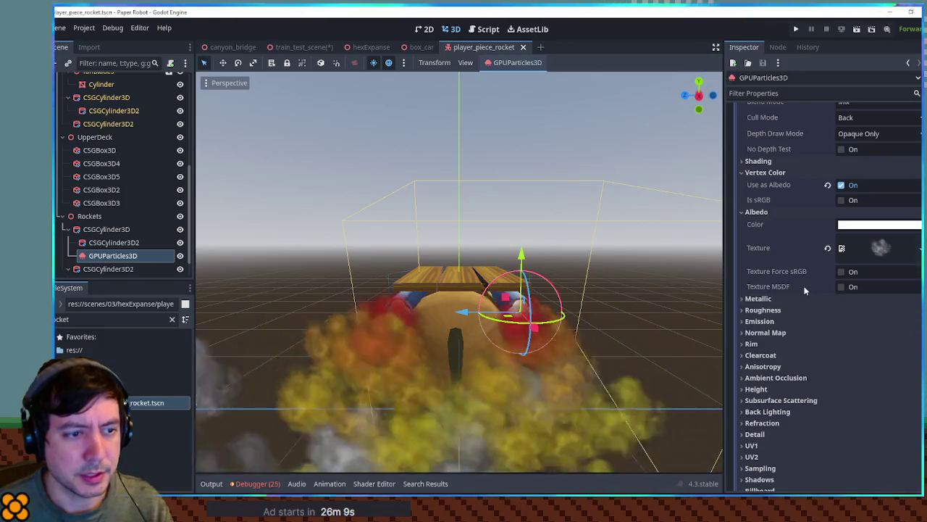
{"action": "scroll", "coordinate": [804, 291], "scroll_direction": "down", "scroll_amount": 4}
{"action": "left_click", "coordinate": [841, 327]}
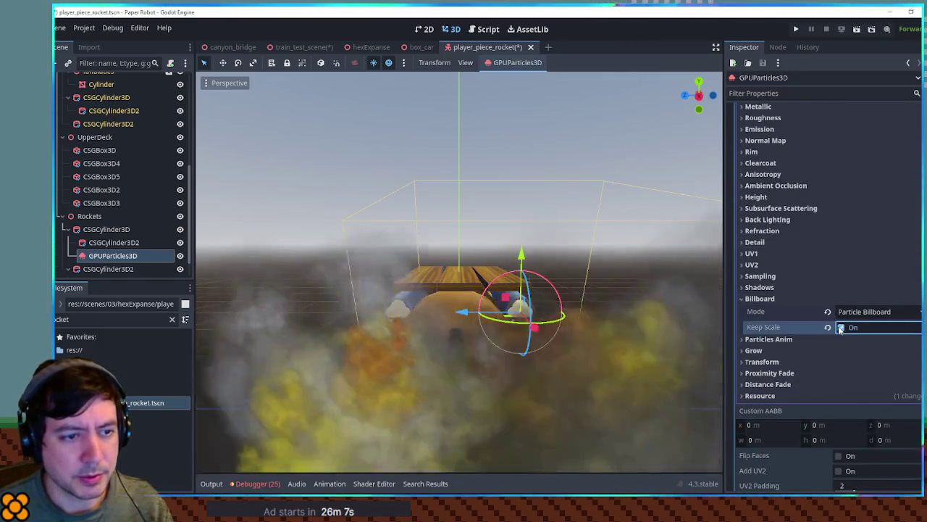
{"action": "left_click_drag", "start_coordinate": [589, 239], "coordinate": [487, 225]}
{"action": "key", "text": "ctrl+s"}
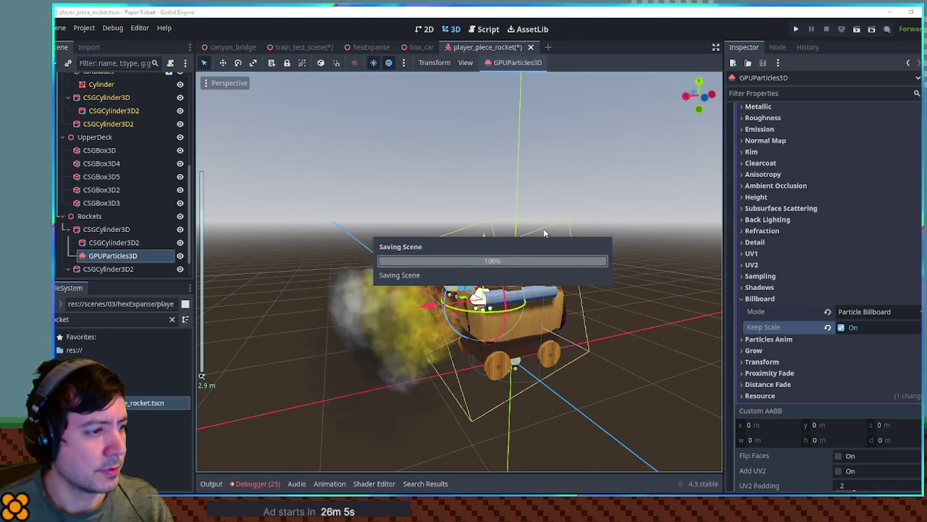
Step: Close the hexExpanse scene, reopen the rocket smoke material and save
{"action": "middle_click", "coordinate": [365, 53]}
{"action": "left_click_drag", "start_coordinate": [516, 193], "coordinate": [484, 189]}
{"action": "scroll", "coordinate": [478, 188], "scroll_direction": "up", "scroll_amount": 3}
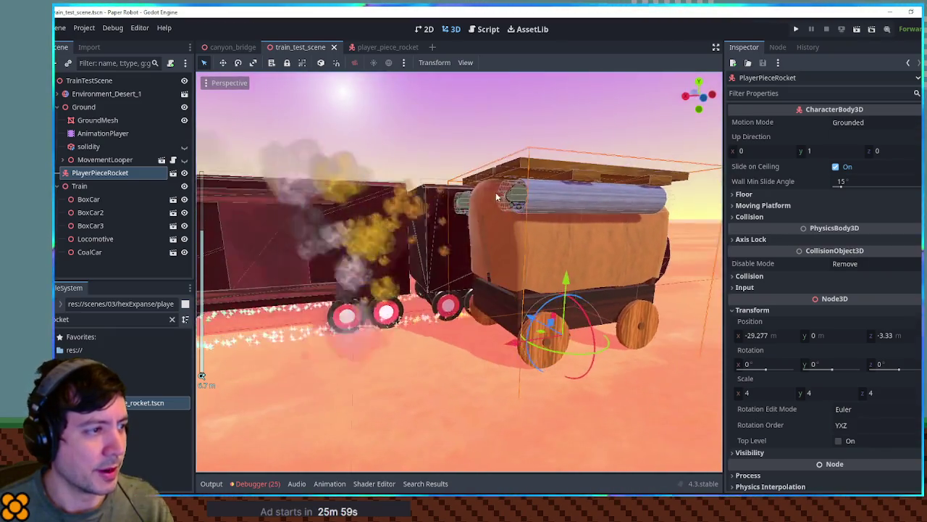
{"action": "left_click", "coordinate": [384, 47]}
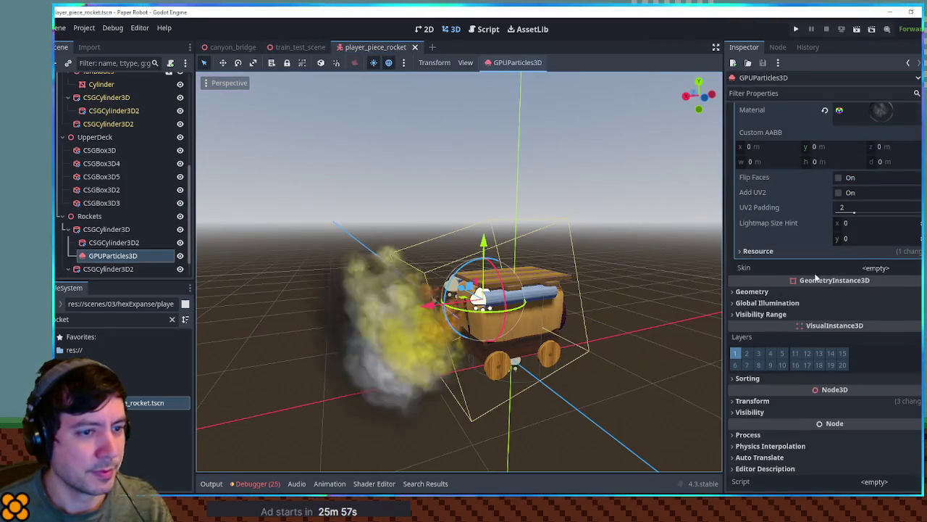
{"action": "left_click", "coordinate": [881, 113]}
{"action": "scroll", "coordinate": [822, 348], "scroll_direction": "down", "scroll_amount": 10}
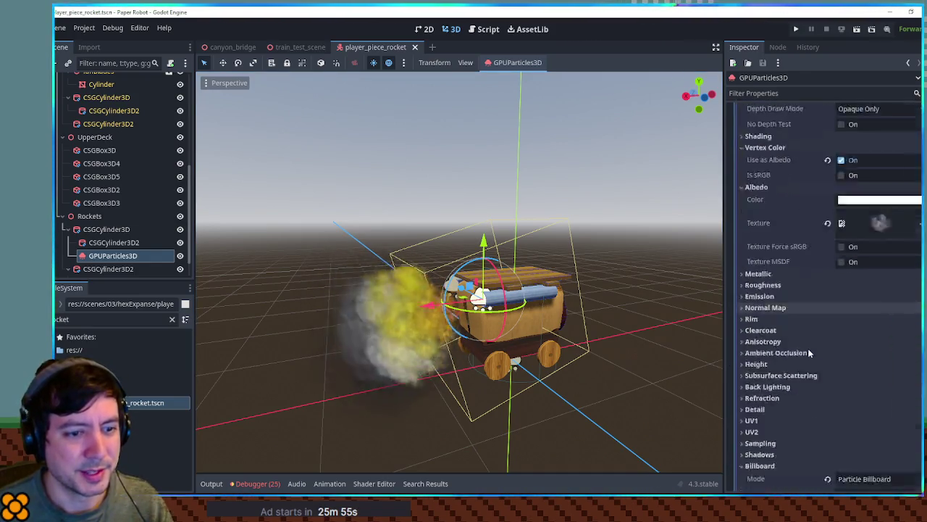
{"action": "key", "text": "ctrl+s"}
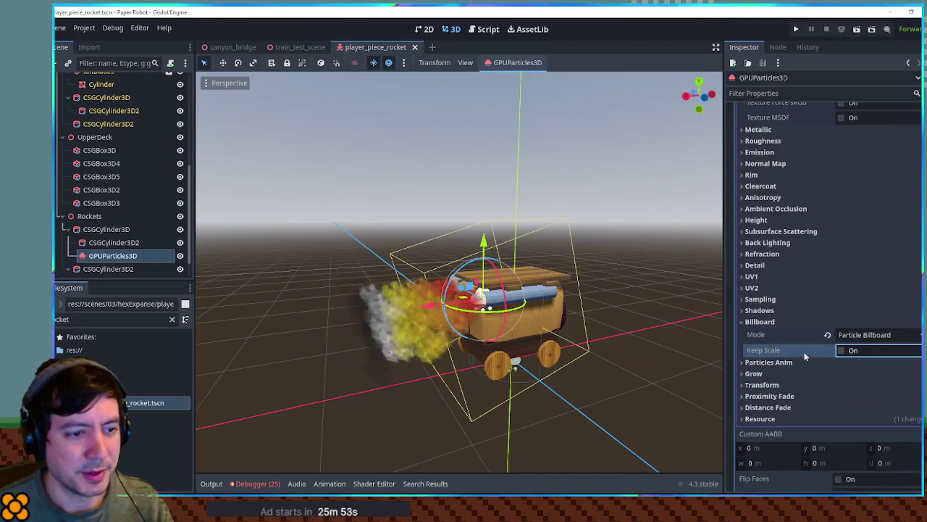
Step: Try the material's Transform Fixed Size and Grow options, leaving them off, and save
{"action": "left_click", "coordinate": [777, 373]}
{"action": "left_click", "coordinate": [777, 384]}
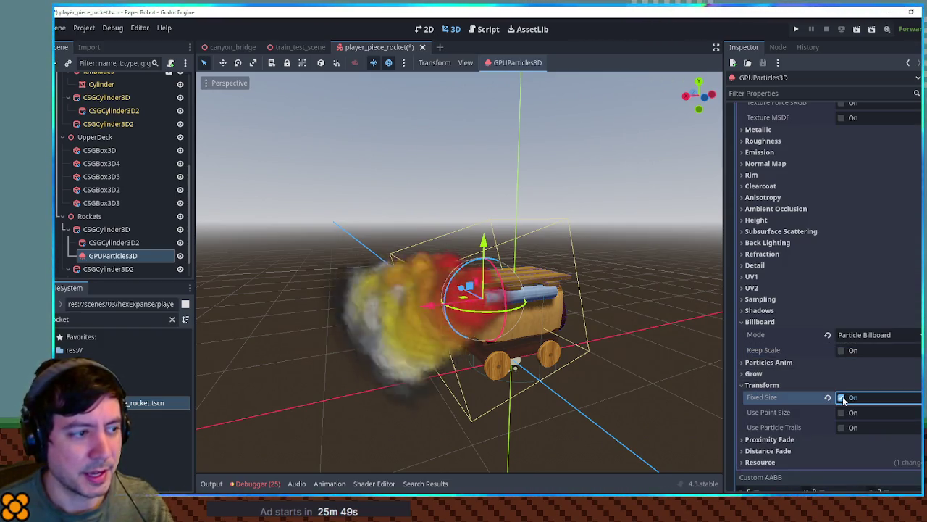
{"action": "scroll", "coordinate": [812, 399], "scroll_direction": "down", "scroll_amount": 2}
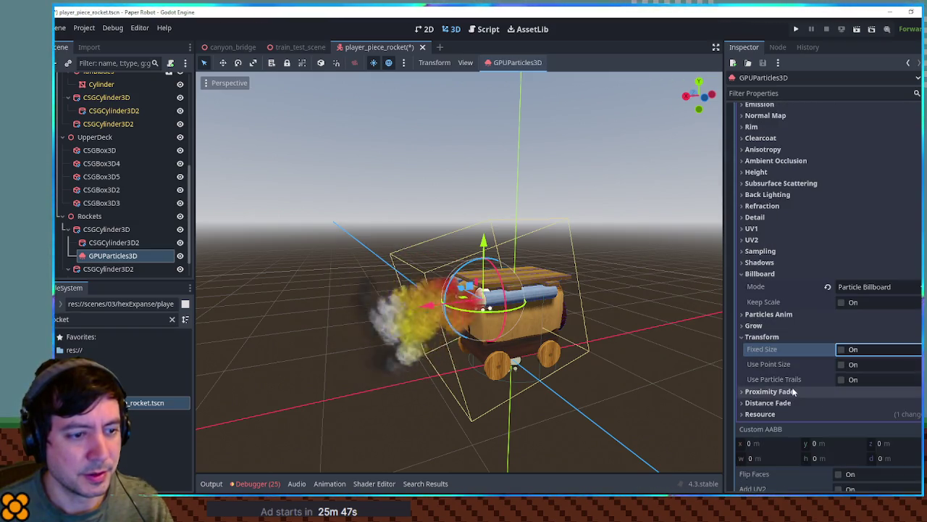
{"action": "left_click", "coordinate": [757, 325]}
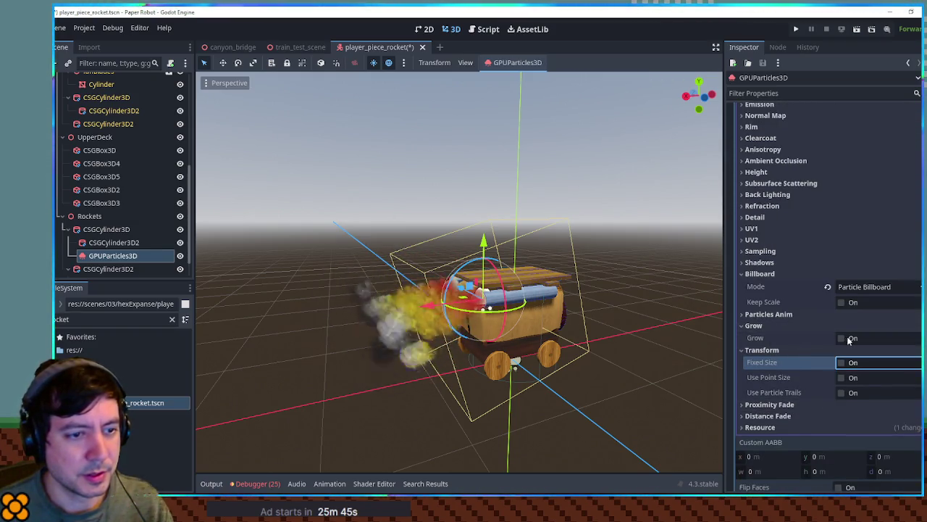
{"action": "scroll", "coordinate": [844, 341], "scroll_direction": "up", "scroll_amount": 10}
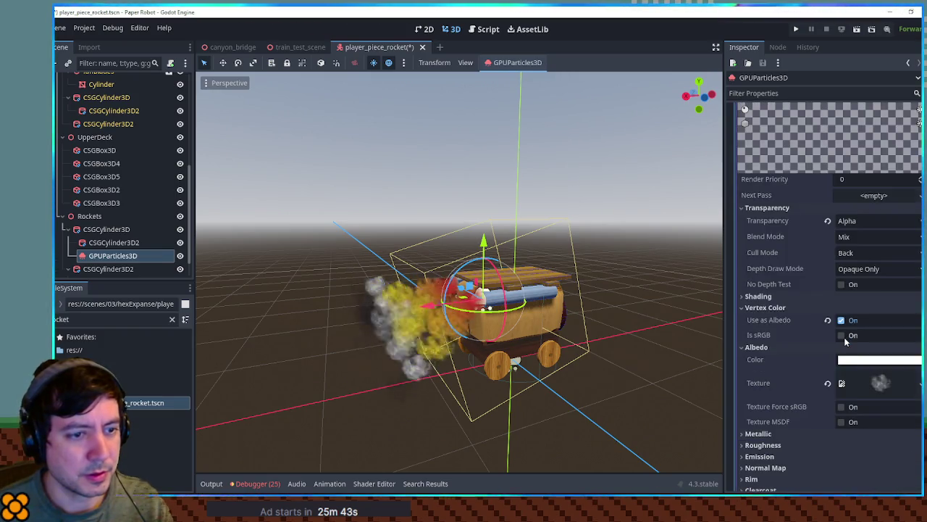
{"action": "scroll", "coordinate": [845, 341], "scroll_direction": "down", "scroll_amount": 10}
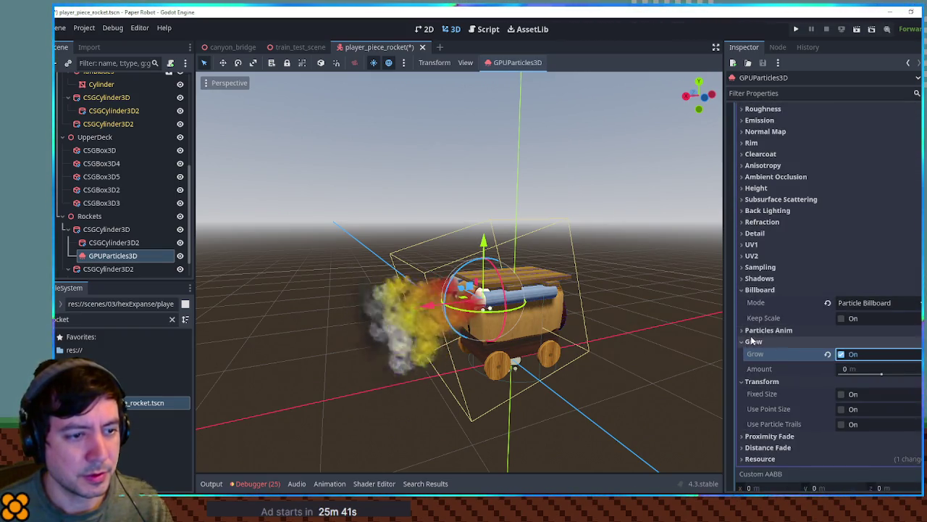
{"action": "mouse_move", "coordinate": [761, 356]}
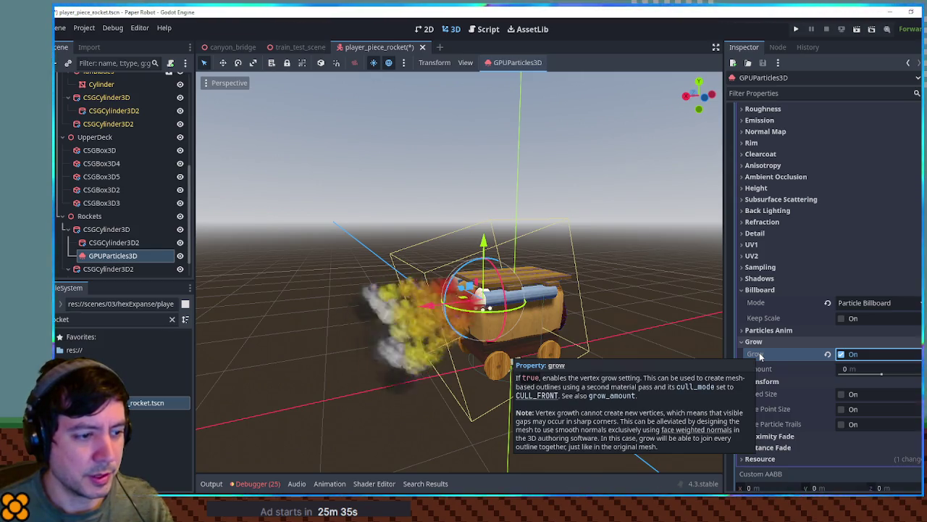
{"action": "scroll", "coordinate": [842, 354], "scroll_direction": "up", "scroll_amount": 10}
{"action": "scroll", "coordinate": [819, 355], "scroll_direction": "down", "scroll_amount": 6}
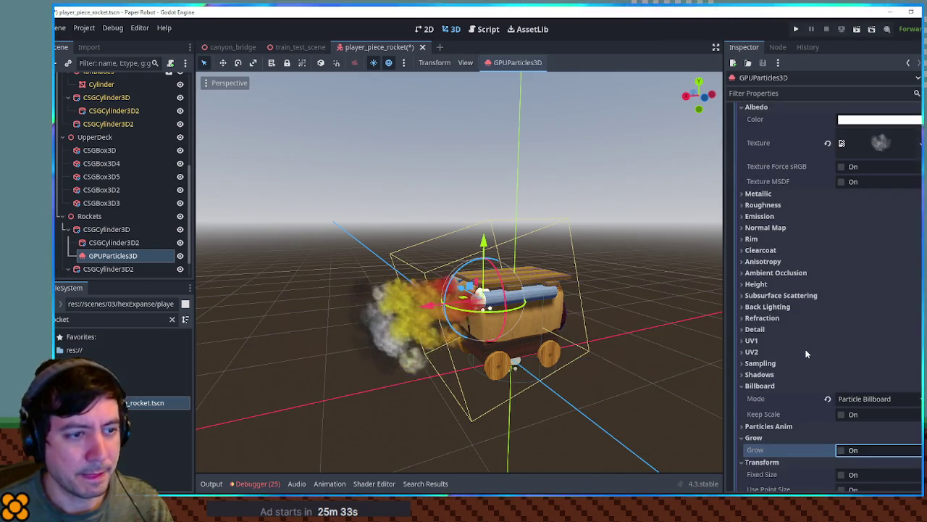
{"action": "key", "text": "ctrl+s"}
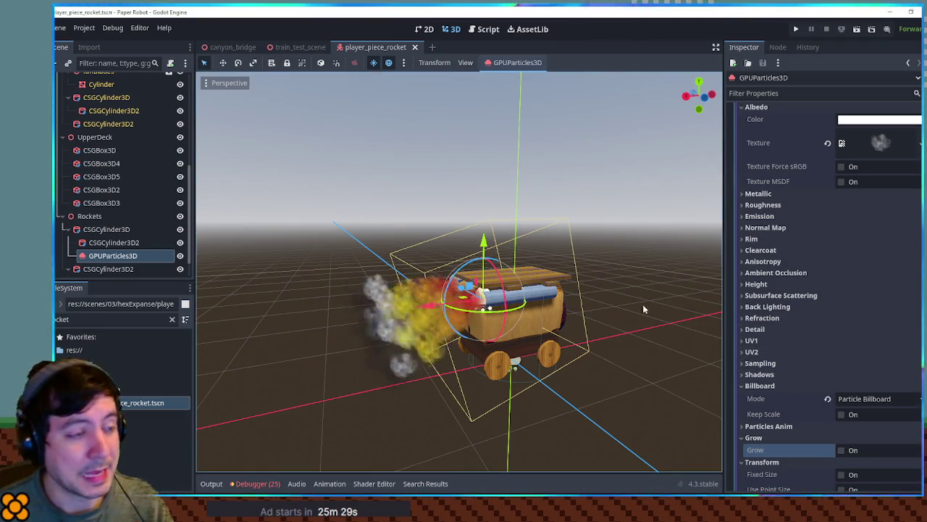
{"action": "scroll", "coordinate": [817, 214], "scroll_direction": "up", "scroll_amount": 10}
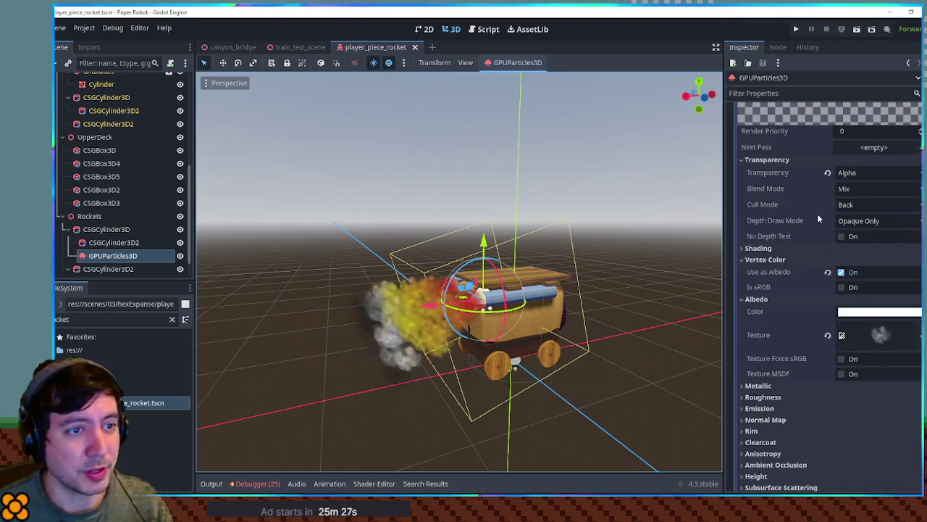
{"action": "left_click", "coordinate": [866, 210]}
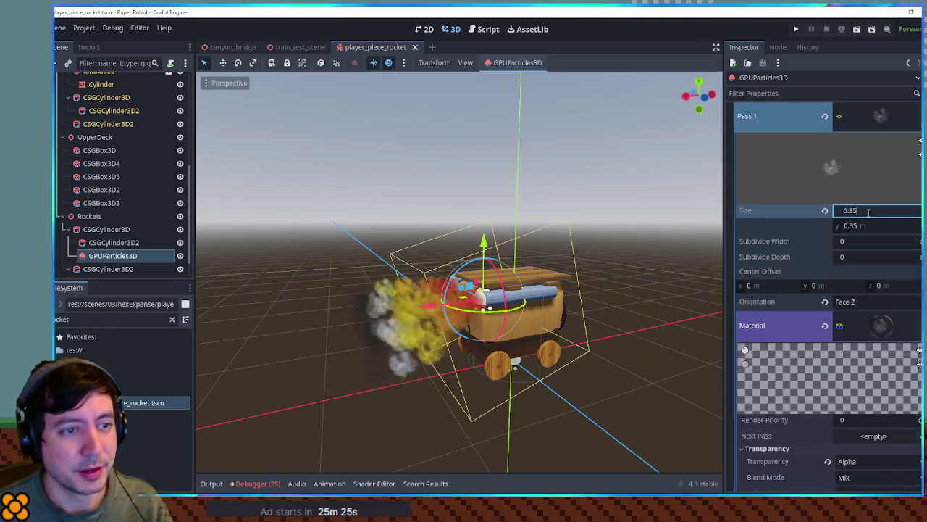
Step: Scale the smoke quad to 1.4 × 1.4 m by multiplying both sizes by 4
{"action": "type", "text": "*4"}
{"action": "key", "text": "Return"}
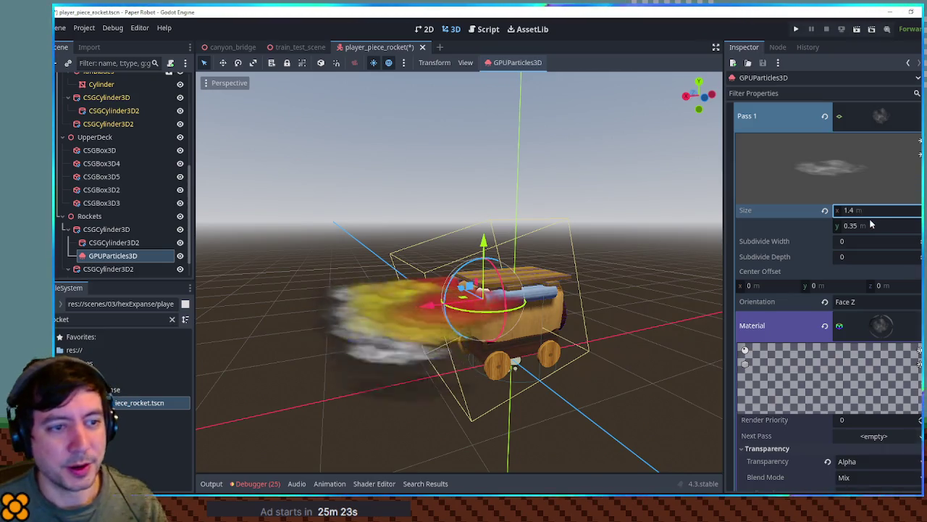
{"action": "left_click", "coordinate": [872, 226]}
{"action": "type", "text": "*4"}
{"action": "key", "text": "Return"}
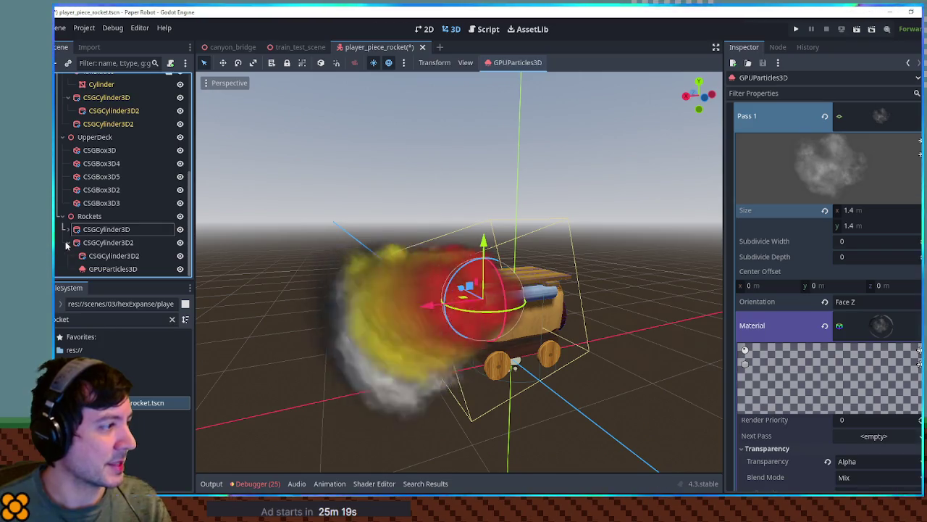
Step: Select the Rockets group, save the rocket scene and return to train_test_scene
{"action": "scroll", "coordinate": [84, 231], "scroll_direction": "up", "scroll_amount": 1}
{"action": "left_click", "coordinate": [101, 216]}
{"action": "left_click", "coordinate": [89, 242]}
{"action": "scroll", "coordinate": [407, 306], "scroll_direction": "down", "scroll_amount": 3}
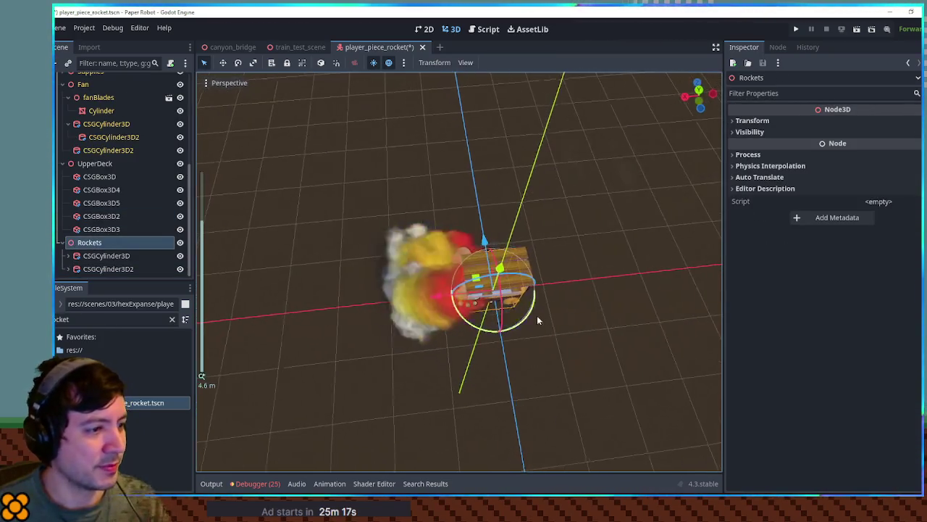
{"action": "scroll", "coordinate": [492, 290], "scroll_direction": "up", "scroll_amount": 2}
{"action": "mouse_move", "coordinate": [528, 278]}
{"action": "left_mouse_down"}
{"action": "mouse_move", "coordinate": [459, 260]}
{"action": "mouse_move", "coordinate": [341, 144]}
{"action": "mouse_move", "coordinate": [246, 138]}
{"action": "left_mouse_up"}
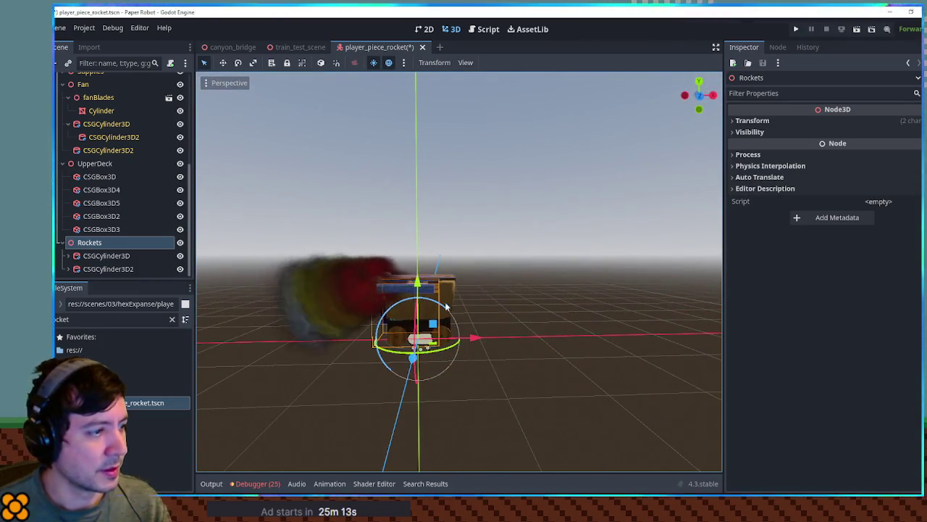
{"action": "key", "text": "ctrl+z"}
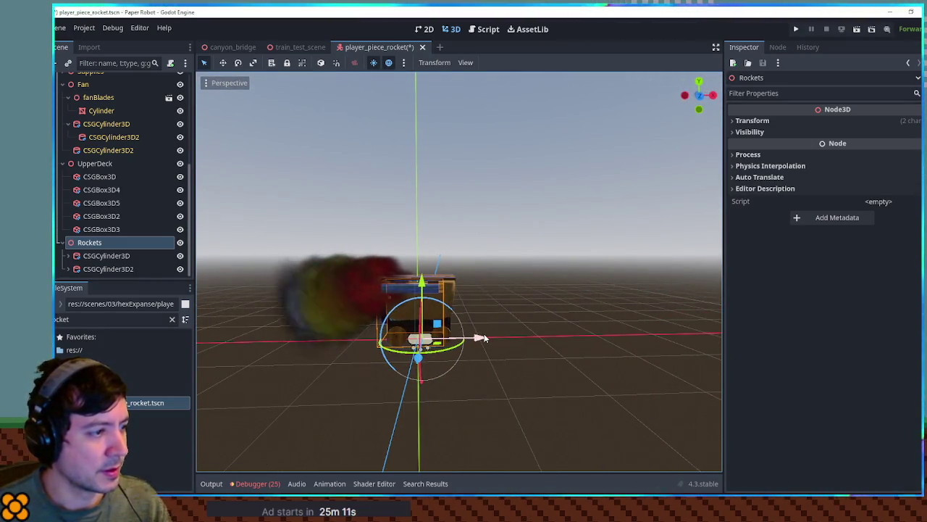
{"action": "left_click", "coordinate": [293, 48]}
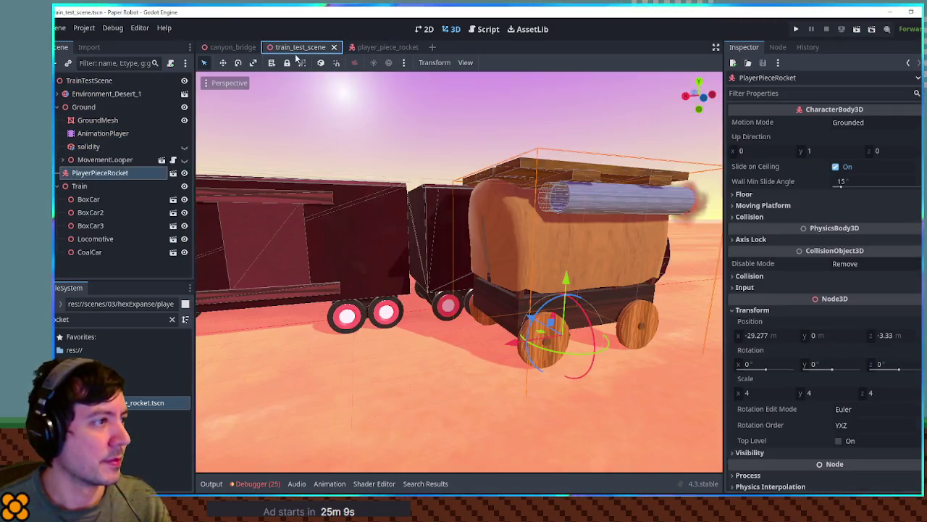
Step: Revert the accidental nudge so the rocket cart returns to its saved spot beside the train
{"action": "mouse_move", "coordinate": [439, 174]}
{"action": "left_mouse_down"}
{"action": "mouse_move", "coordinate": [424, 208]}
{"action": "mouse_move", "coordinate": [464, 190]}
{"action": "mouse_move", "coordinate": [420, 362]}
{"action": "mouse_move", "coordinate": [412, 364]}
{"action": "left_mouse_up"}
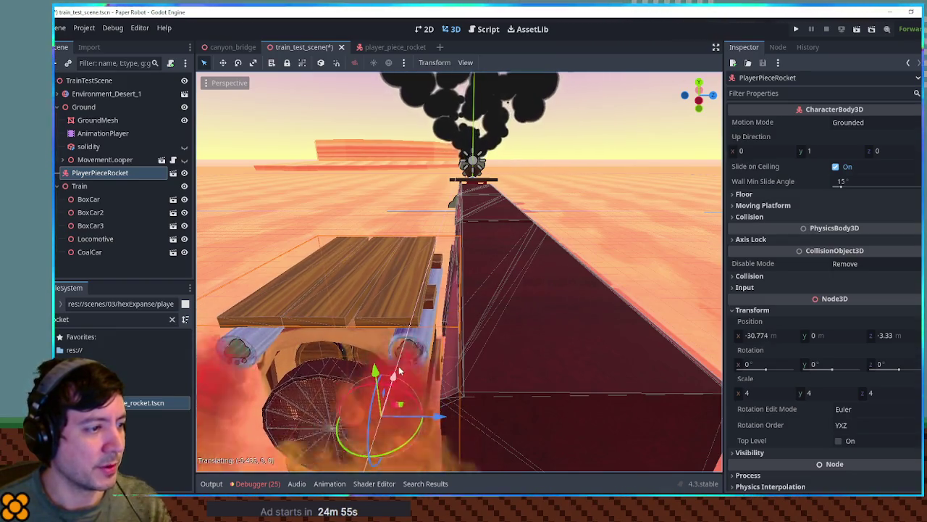
{"action": "left_click_drag", "start_coordinate": [411, 440], "coordinate": [410, 439]}
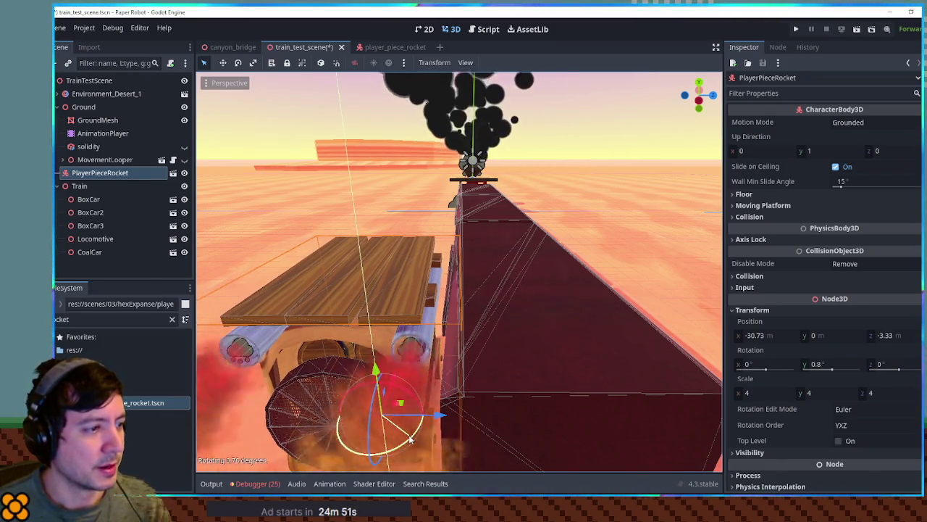
{"action": "left_click_drag", "start_coordinate": [375, 370], "coordinate": [375, 370]}
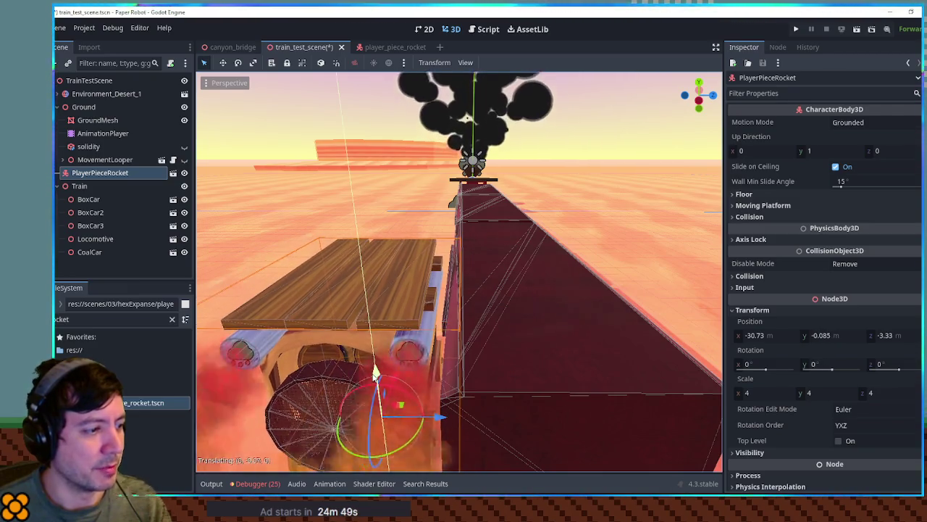
{"action": "mouse_move", "coordinate": [591, 310]}
{"action": "left_mouse_down"}
{"action": "mouse_move", "coordinate": [520, 304]}
{"action": "mouse_move", "coordinate": [553, 298]}
{"action": "mouse_move", "coordinate": [521, 289]}
{"action": "mouse_move", "coordinate": [479, 294]}
{"action": "mouse_move", "coordinate": [538, 311]}
{"action": "left_mouse_up"}
{"action": "mouse_move", "coordinate": [429, 299]}
{"action": "left_mouse_down"}
{"action": "mouse_move", "coordinate": [429, 273]}
{"action": "mouse_move", "coordinate": [491, 234]}
{"action": "left_mouse_up"}
{"action": "scroll", "coordinate": [491, 234], "scroll_direction": "up", "scroll_amount": 2}
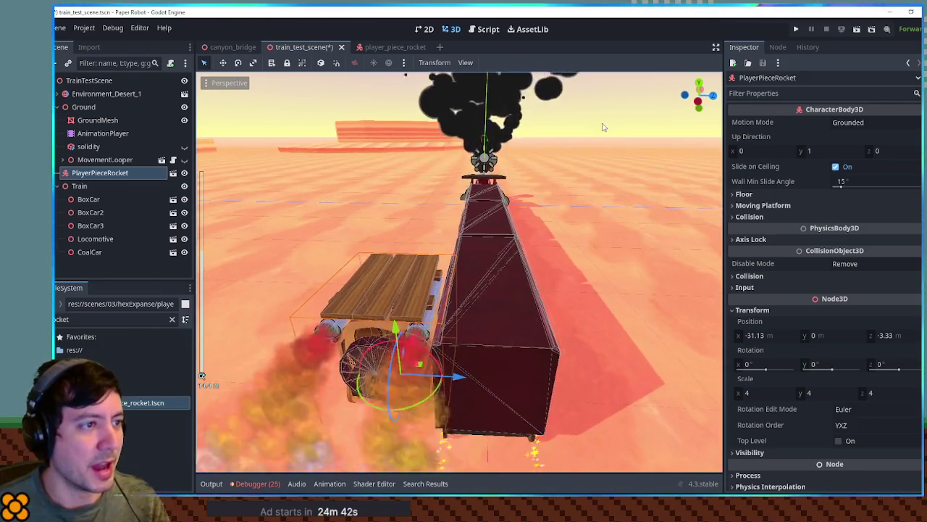
{"action": "key", "text": "ctrl+s"}
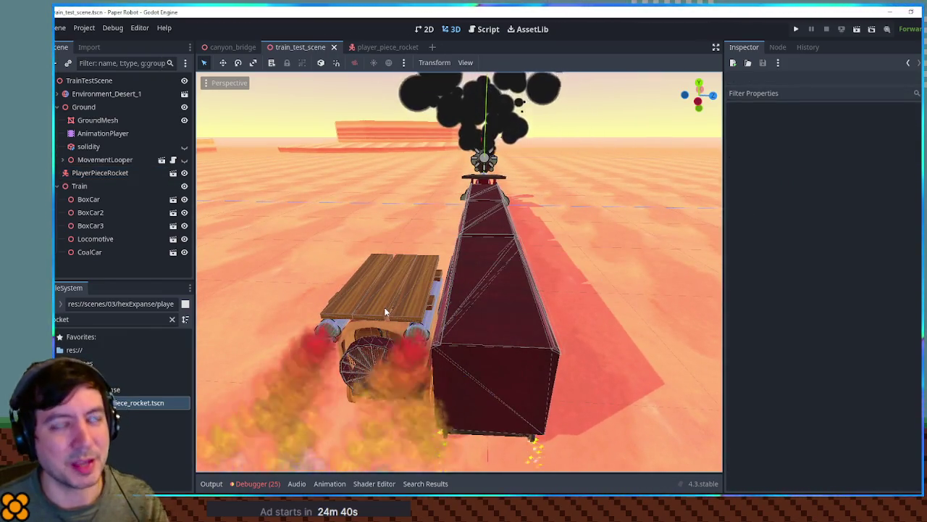
{"action": "mouse_move", "coordinate": [384, 311]}
{"action": "left_mouse_down"}
{"action": "mouse_move", "coordinate": [447, 280]}
{"action": "mouse_move", "coordinate": [422, 272]}
{"action": "mouse_move", "coordinate": [410, 303]}
{"action": "mouse_move", "coordinate": [429, 303]}
{"action": "mouse_move", "coordinate": [419, 292]}
{"action": "mouse_move", "coordinate": [430, 292]}
{"action": "mouse_move", "coordinate": [393, 296]}
{"action": "mouse_move", "coordinate": [627, 271]}
{"action": "mouse_move", "coordinate": [415, 300]}
{"action": "left_mouse_up"}
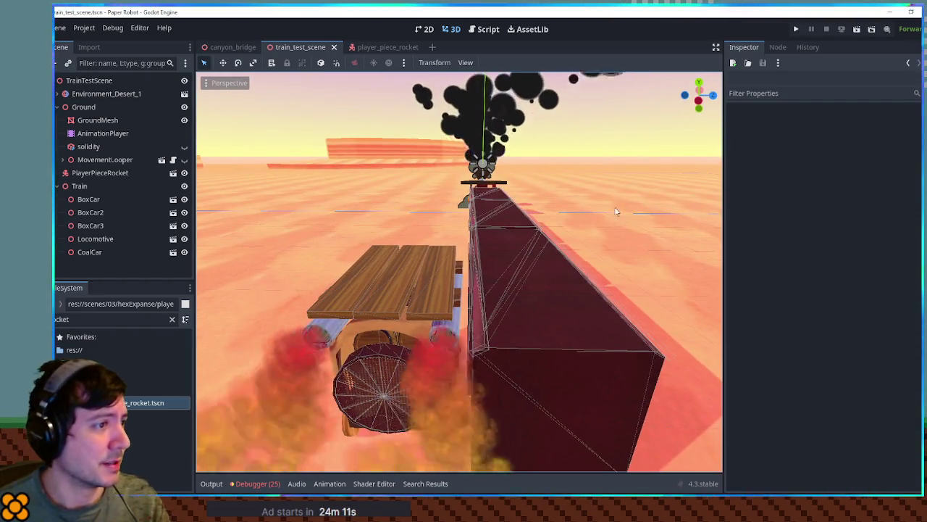
{"action": "scroll", "coordinate": [536, 235], "scroll_direction": "down", "scroll_amount": 5}
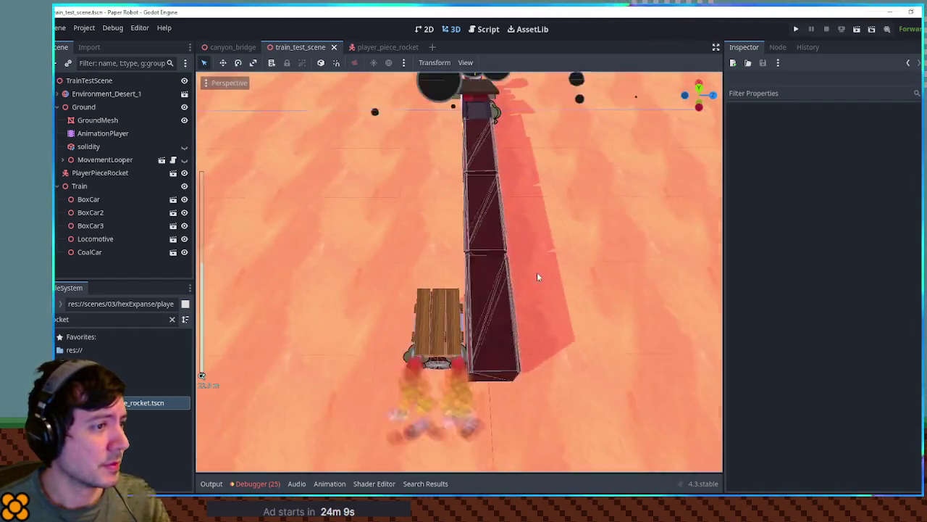
Step: Select Ground, PlayerPieceRocket and Train, try a 90° rotation, then undo it
{"action": "left_click_drag", "start_coordinate": [535, 256], "coordinate": [380, 242]}
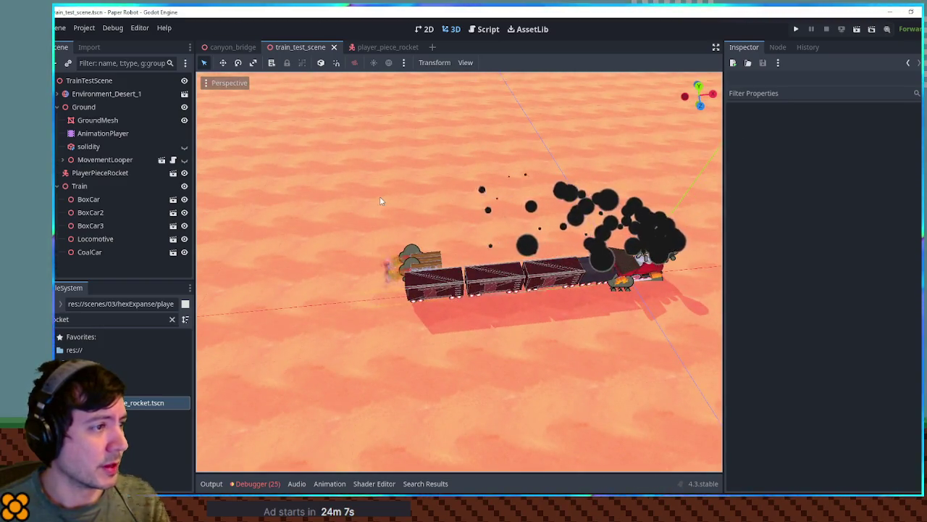
{"action": "left_click", "coordinate": [84, 108]}
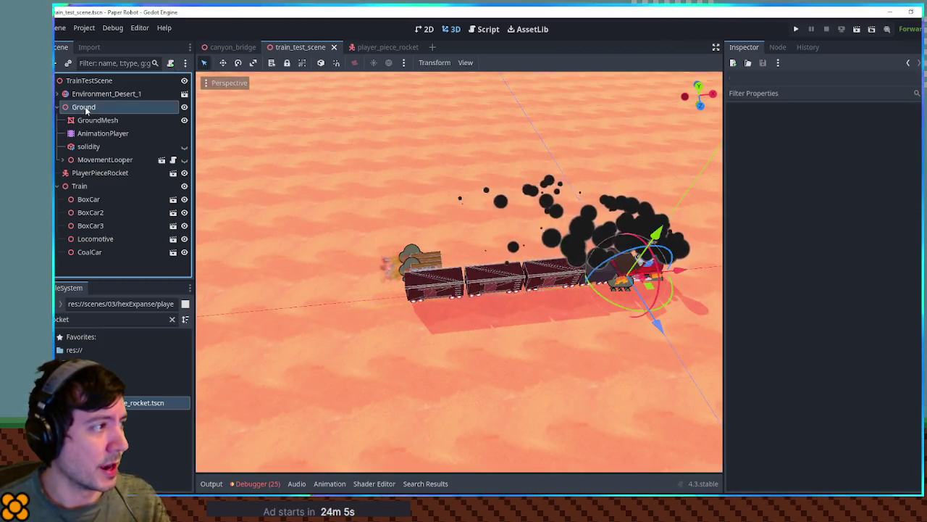
{"action": "scroll", "coordinate": [404, 217], "scroll_direction": "down", "scroll_amount": 3}
{"action": "left_click_drag", "start_coordinate": [403, 215], "coordinate": [413, 248]}
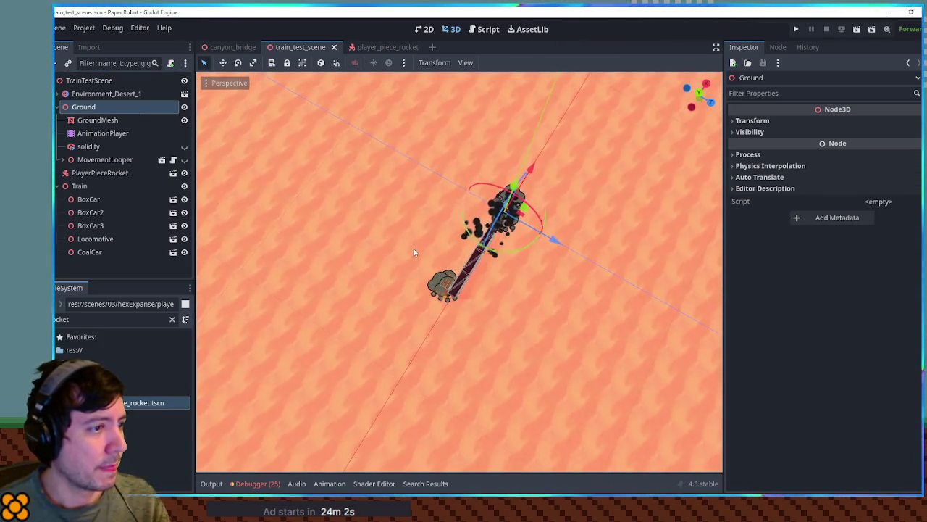
{"action": "left_click", "coordinate": [93, 172], "text": "ctrl"}
{"action": "left_click", "coordinate": [78, 186], "text": "ctrl"}
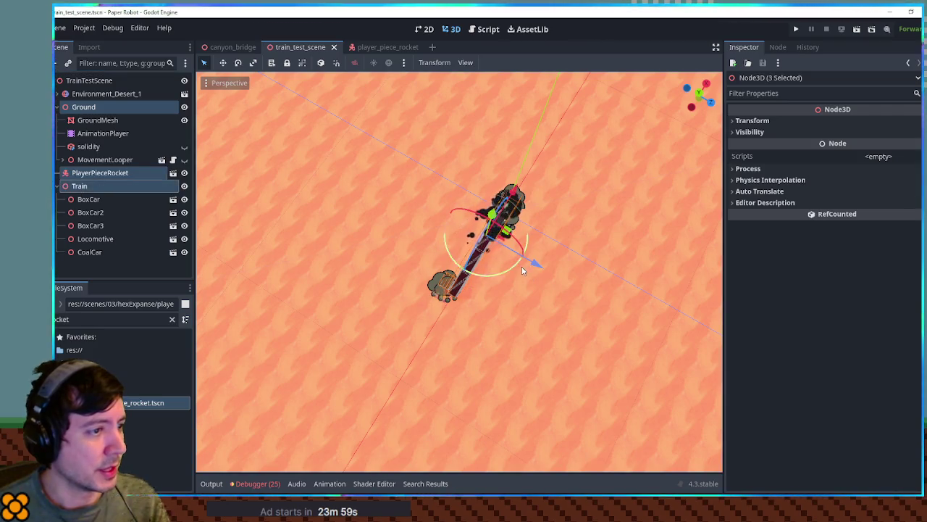
{"action": "mouse_move", "coordinate": [514, 270]}
{"action": "left_mouse_down"}
{"action": "mouse_move", "coordinate": [521, 234]}
{"action": "mouse_move", "coordinate": [506, 221]}
{"action": "left_mouse_up"}
{"action": "mouse_move", "coordinate": [573, 244]}
{"action": "left_mouse_down"}
{"action": "mouse_move", "coordinate": [416, 205]}
{"action": "mouse_move", "coordinate": [362, 155]}
{"action": "left_mouse_up"}
{"action": "key", "text": "ctrl+z"}
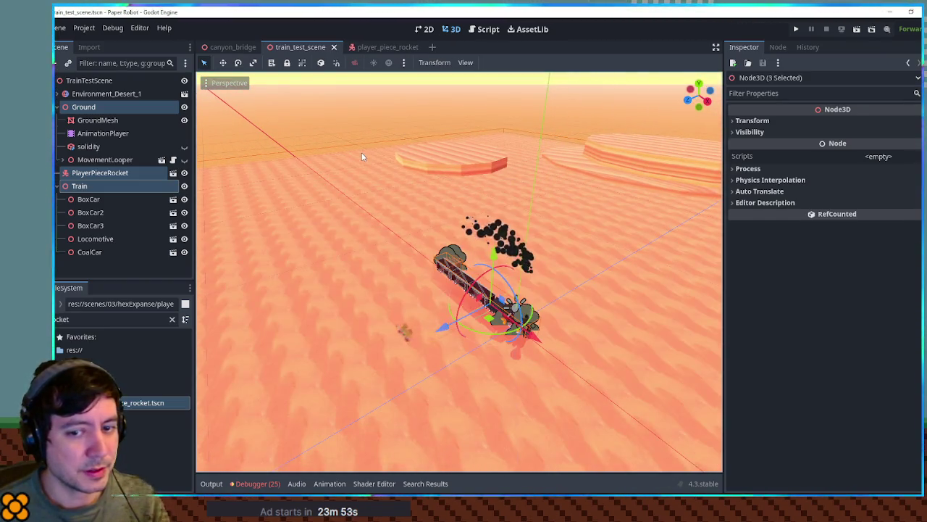
Step: Slide the Train sideways along the X axis across the ground
{"action": "mouse_move", "coordinate": [358, 185]}
{"action": "left_mouse_down"}
{"action": "mouse_move", "coordinate": [539, 253]}
{"action": "mouse_move", "coordinate": [491, 321]}
{"action": "mouse_move", "coordinate": [743, 329]}
{"action": "left_mouse_up"}
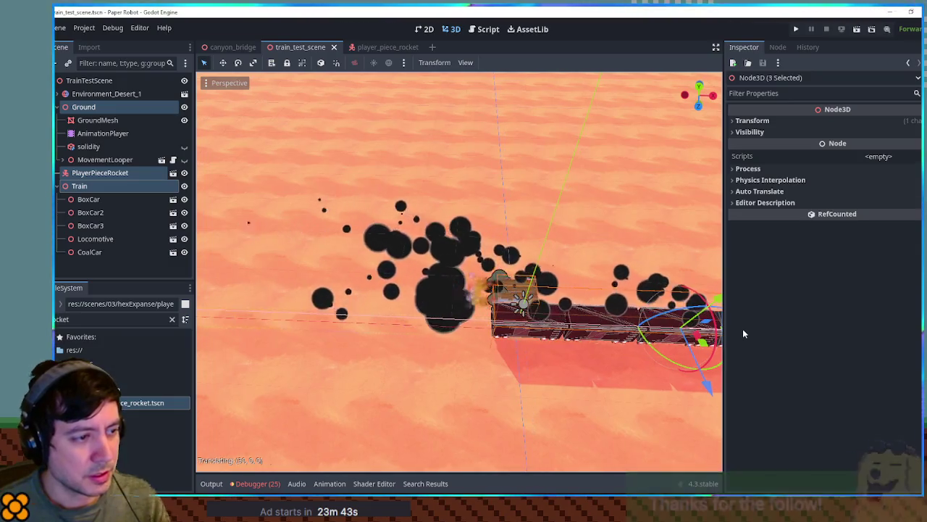
{"action": "left_click_drag", "start_coordinate": [498, 281], "coordinate": [534, 363]}
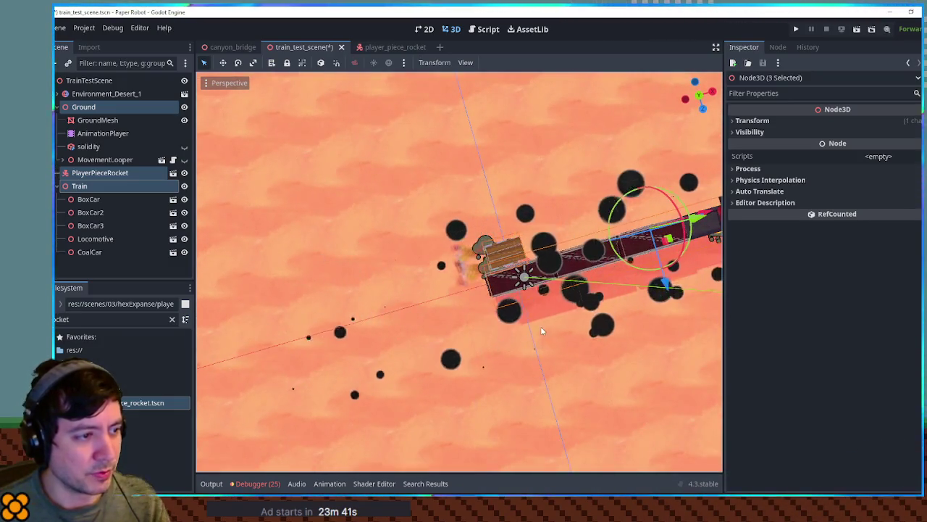
{"action": "scroll", "coordinate": [541, 326], "scroll_direction": "up", "scroll_amount": 3}
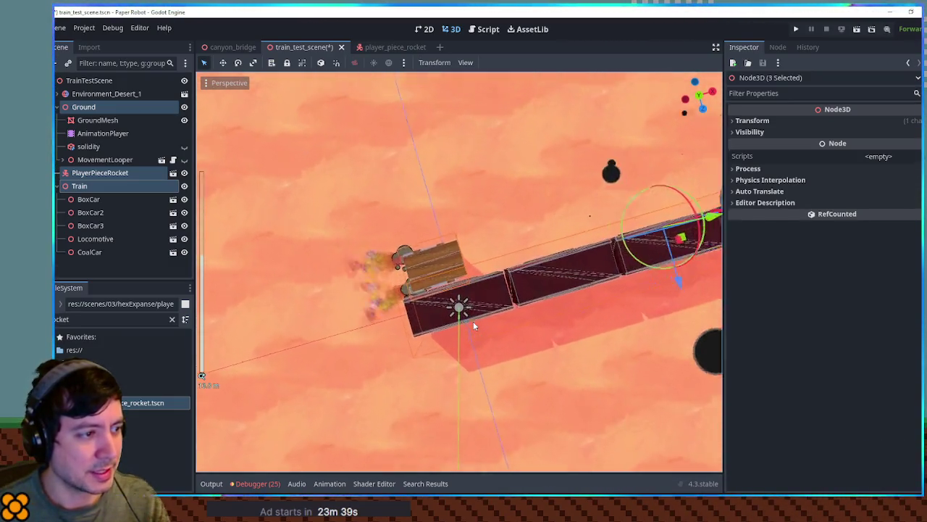
{"action": "mouse_move", "coordinate": [473, 321]}
{"action": "left_mouse_down"}
{"action": "mouse_move", "coordinate": [480, 235]}
{"action": "mouse_move", "coordinate": [467, 242]}
{"action": "left_mouse_up"}
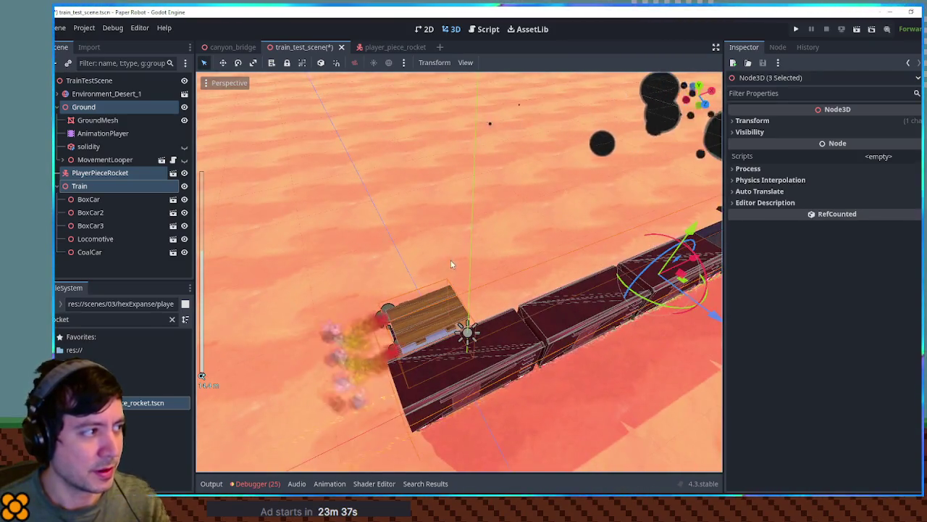
{"action": "left_click", "coordinate": [506, 351]}
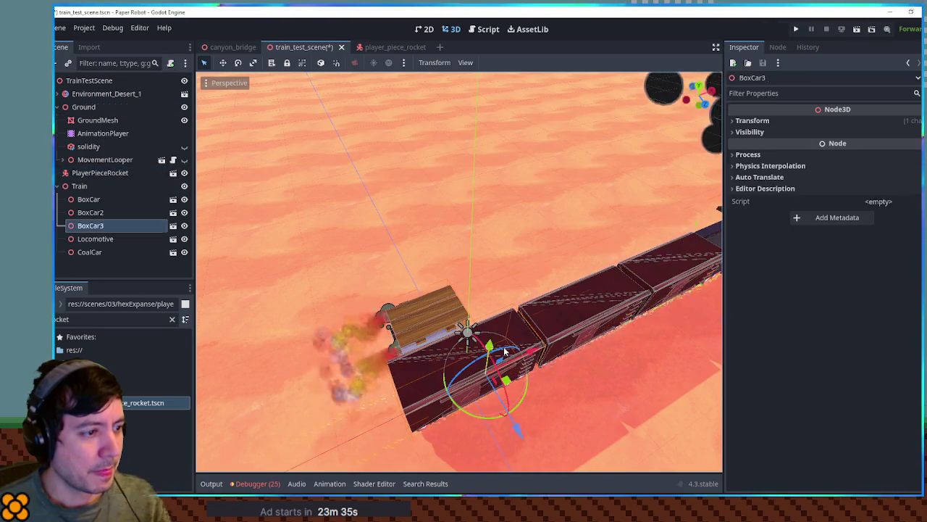
{"action": "scroll", "coordinate": [512, 331], "scroll_direction": "down", "scroll_amount": 4}
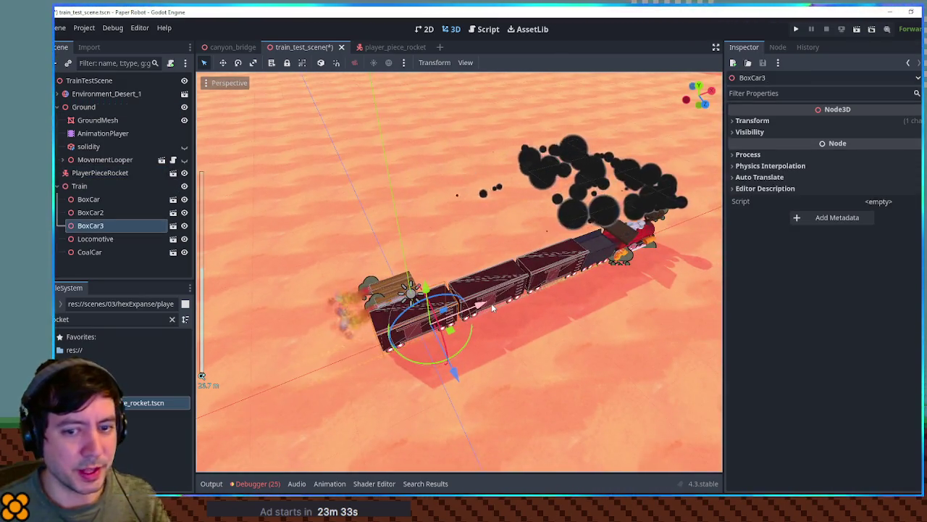
{"action": "mouse_move", "coordinate": [492, 307]}
{"action": "left_mouse_down"}
{"action": "mouse_move", "coordinate": [511, 271]}
{"action": "mouse_move", "coordinate": [515, 217]}
{"action": "mouse_move", "coordinate": [511, 267]}
{"action": "left_mouse_up"}
{"action": "scroll", "coordinate": [508, 416], "scroll_direction": "up", "scroll_amount": 2}
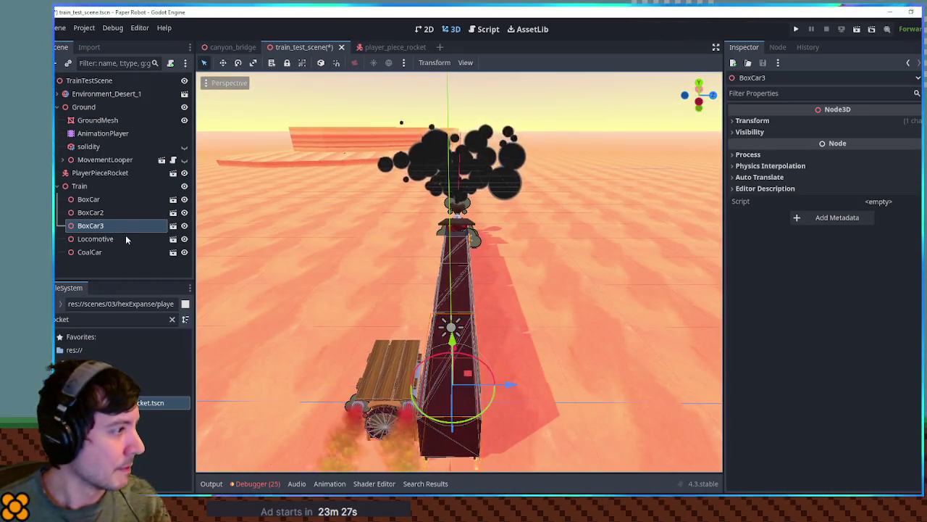
{"action": "left_click", "coordinate": [81, 187]}
{"action": "left_click_drag", "start_coordinate": [512, 241], "coordinate": [529, 245]}
Step: In top view, move PlayerPieceRocket beside the rear box car to (0.039, 0, -1.675), then save
{"action": "key", "text": "KP_7"}
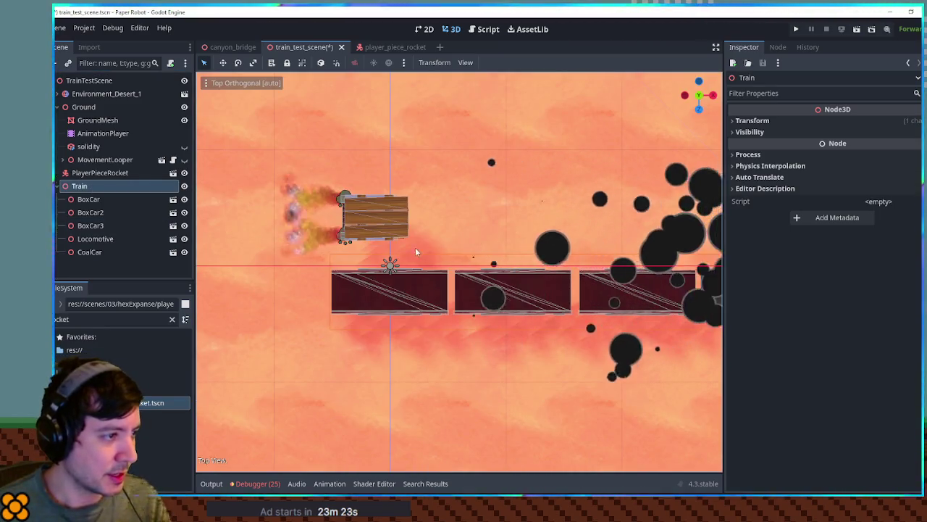
{"action": "left_click", "coordinate": [372, 231]}
{"action": "left_click_drag", "start_coordinate": [373, 254], "coordinate": [374, 297]}
{"action": "mouse_move", "coordinate": [431, 242]}
{"action": "left_mouse_down"}
{"action": "mouse_move", "coordinate": [530, 231]}
{"action": "mouse_move", "coordinate": [453, 297]}
{"action": "left_mouse_up"}
{"action": "key", "text": "ctrl+s"}
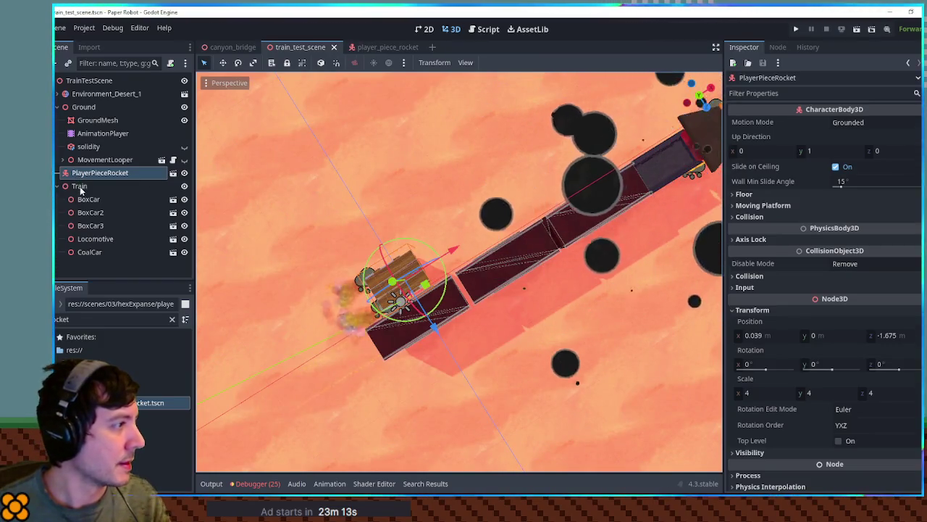
Step: Frame the train, rocket and ground in view and select the TrainTestScene root node
{"action": "left_click", "coordinate": [79, 186], "text": "ctrl"}
{"action": "left_click", "coordinate": [83, 108], "text": "ctrl"}
{"action": "key", "text": "f"}
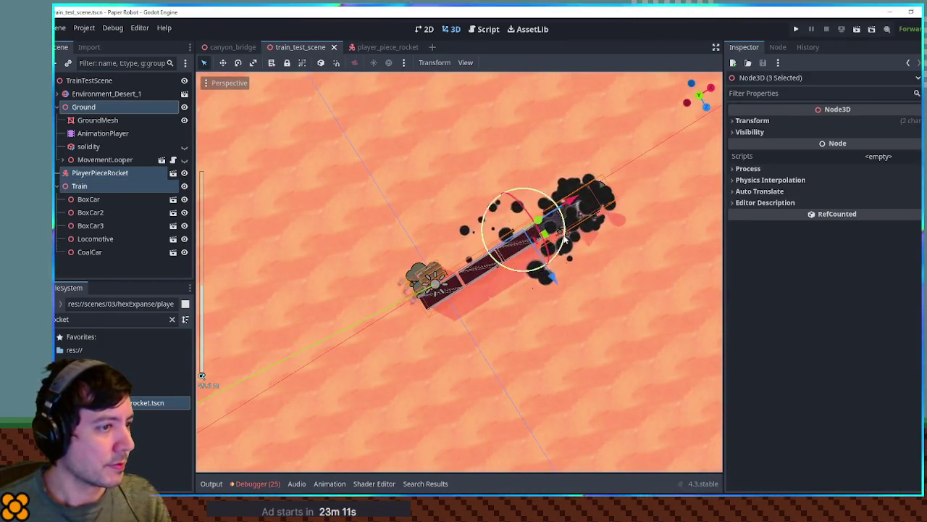
{"action": "left_click", "coordinate": [84, 82]}
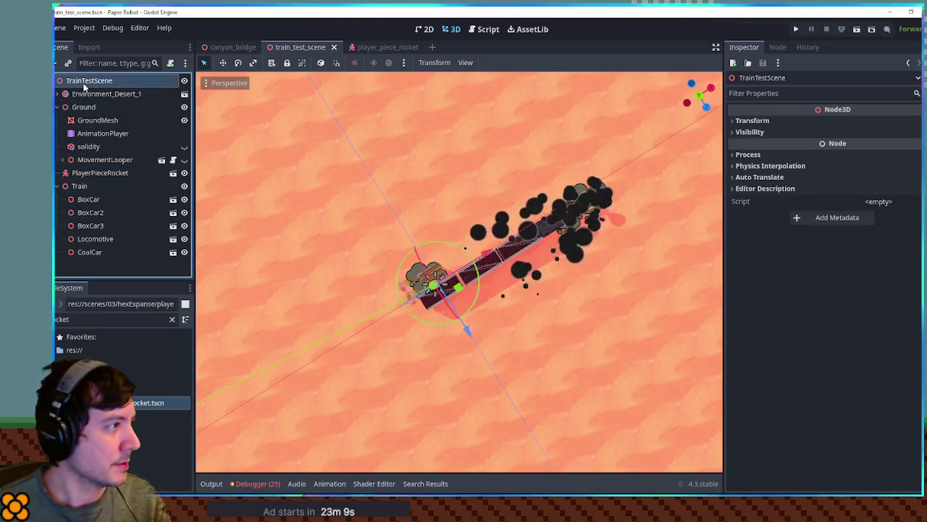
Step: Rename the root node from TrainTestScene to TrainBattleScene and save the scene
{"action": "left_click", "coordinate": [96, 82]}
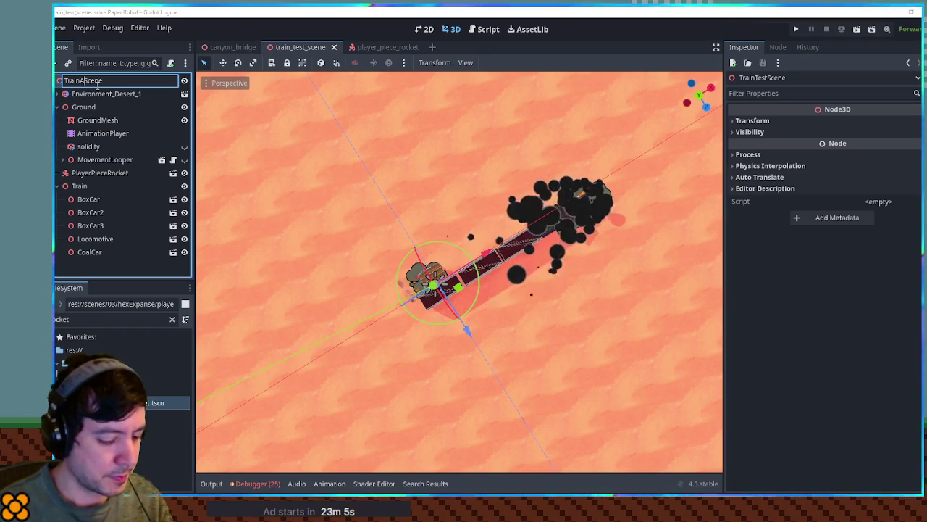
{"action": "type", "text": "Battle"}
{"action": "key", "text": "Escape"}
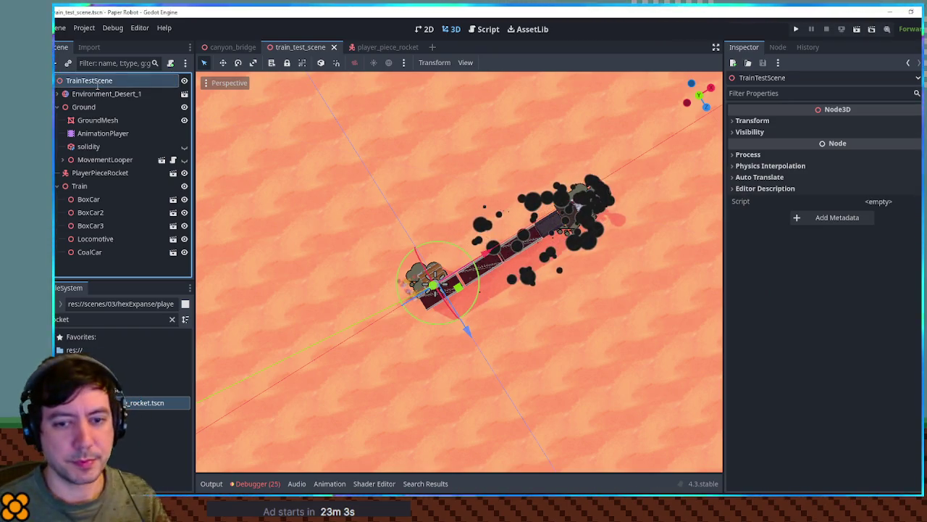
{"action": "key", "text": "ctrl+s"}
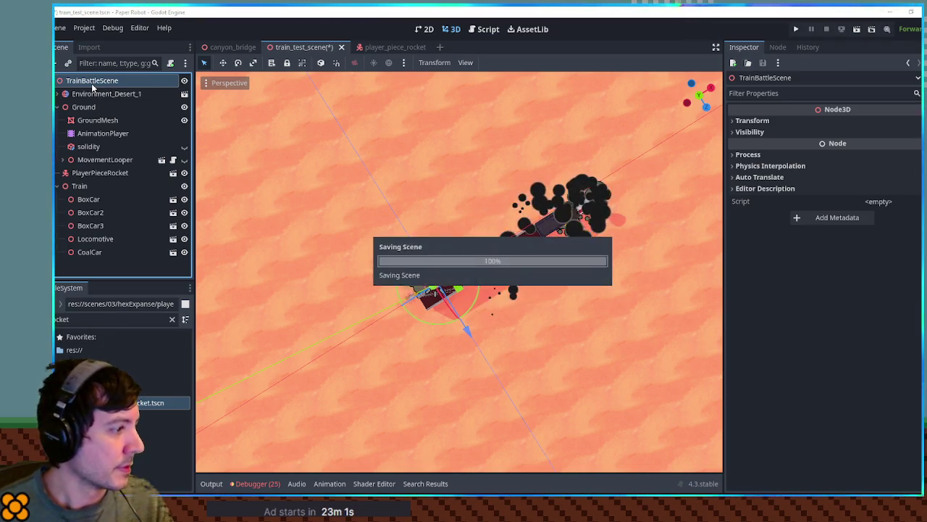
{"action": "mouse_move", "coordinate": [462, 247]}
{"action": "left_mouse_down"}
{"action": "mouse_move", "coordinate": [398, 100]}
{"action": "mouse_move", "coordinate": [236, 87]}
{"action": "mouse_move", "coordinate": [404, 137]}
{"action": "left_mouse_up"}
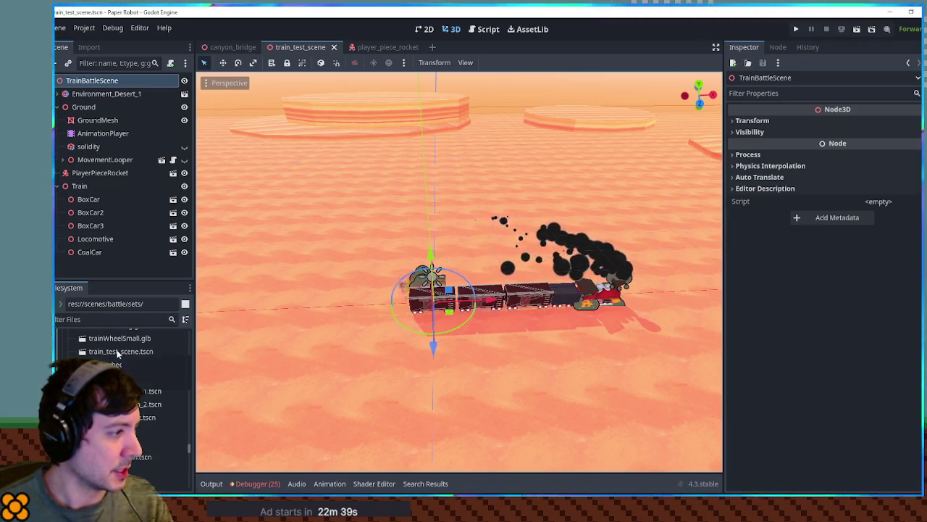
Step: Rename train_test_scene.tscn to train_battle_scene.tscn and move it into scenes/battle/sets
{"action": "left_click", "coordinate": [118, 351]}
{"action": "key", "text": "F2"}
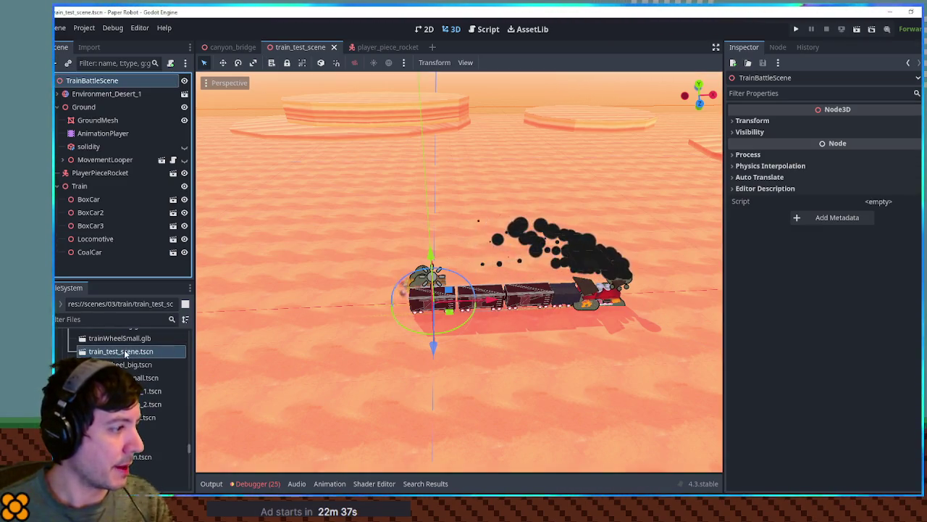
{"action": "key", "text": "F2"}
{"action": "left_click", "coordinate": [119, 355]}
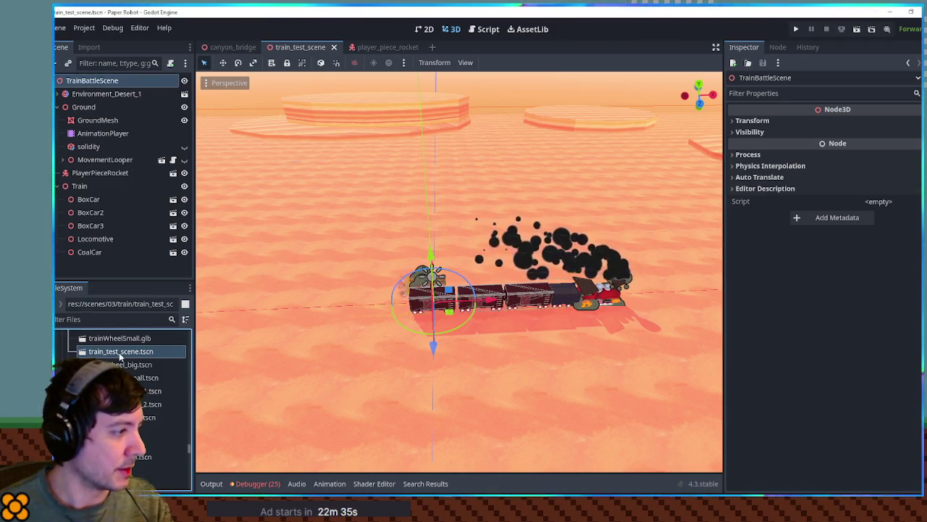
{"action": "key", "text": "BackSpace"}
{"action": "key", "text": "BackSpace"}
{"action": "key", "text": "BackSpace"}
{"action": "type", "text": "battl"}
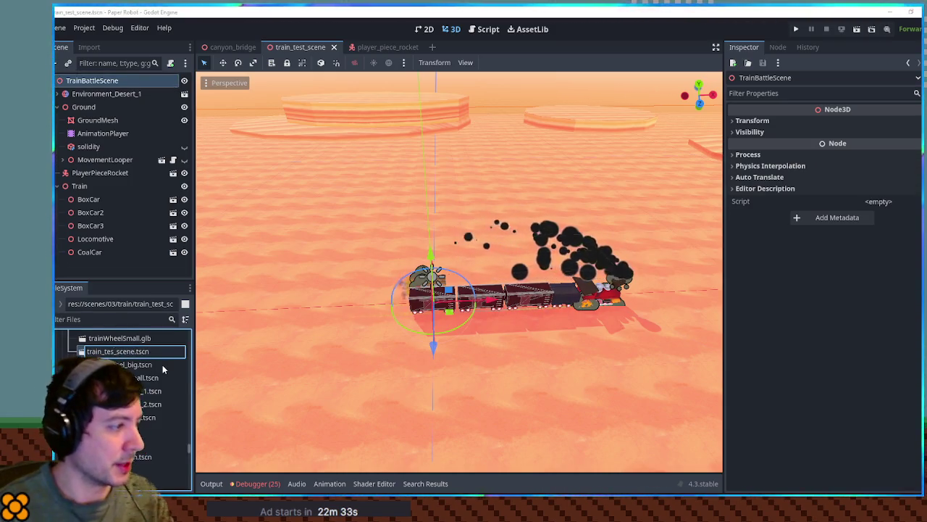
{"action": "type", "text": "e"}
{"action": "key", "text": "Return"}
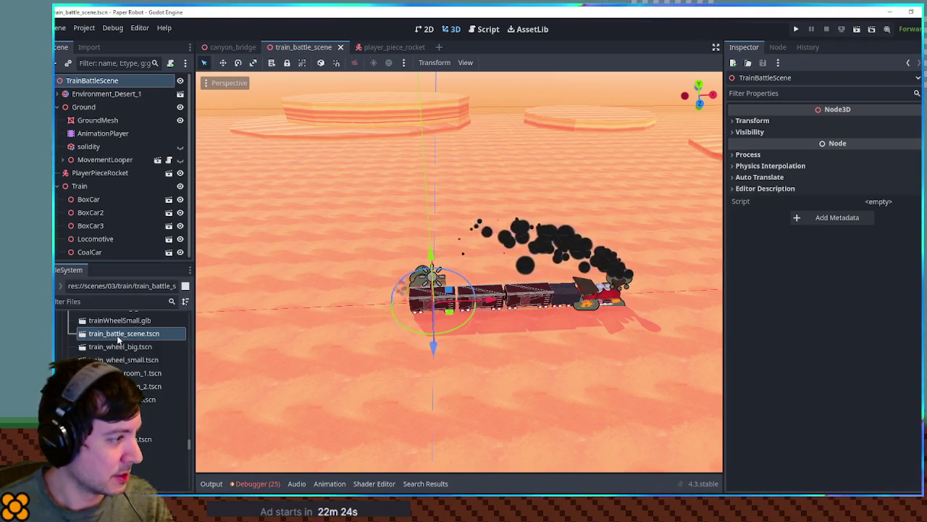
{"action": "left_click_drag", "start_coordinate": [145, 440], "coordinate": [145, 474]}
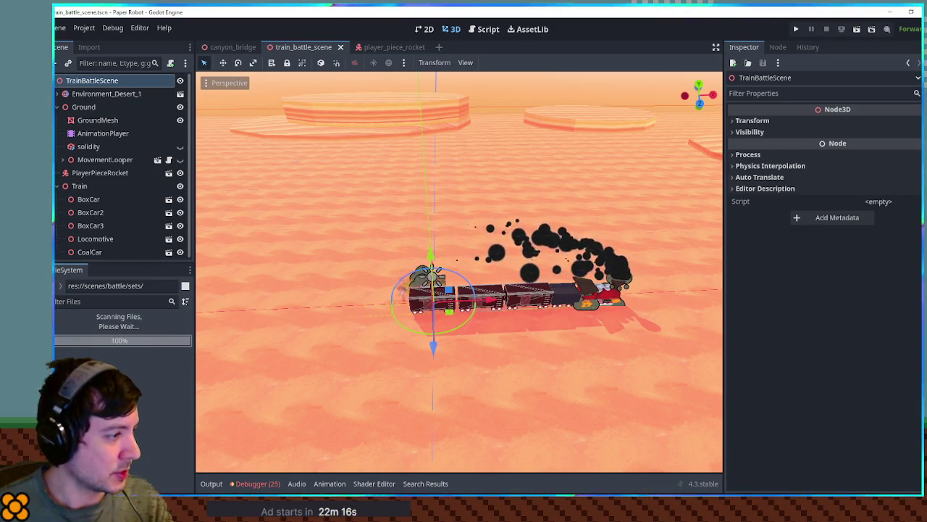
Step: Find the file via an 'encounter' filter and open the EncounterManager.gd script
{"action": "left_click", "coordinate": [101, 302]}
{"action": "type", "text": "encounter"}
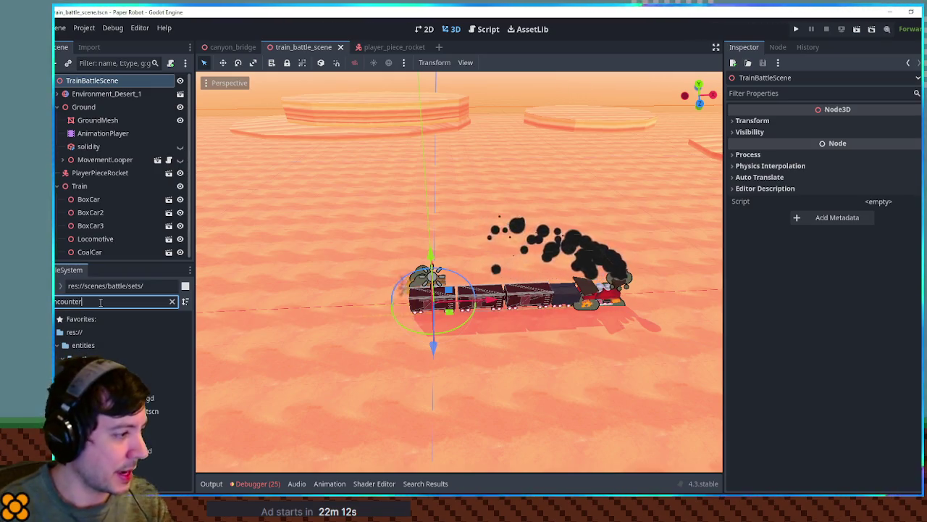
{"action": "double_click", "coordinate": [144, 451]}
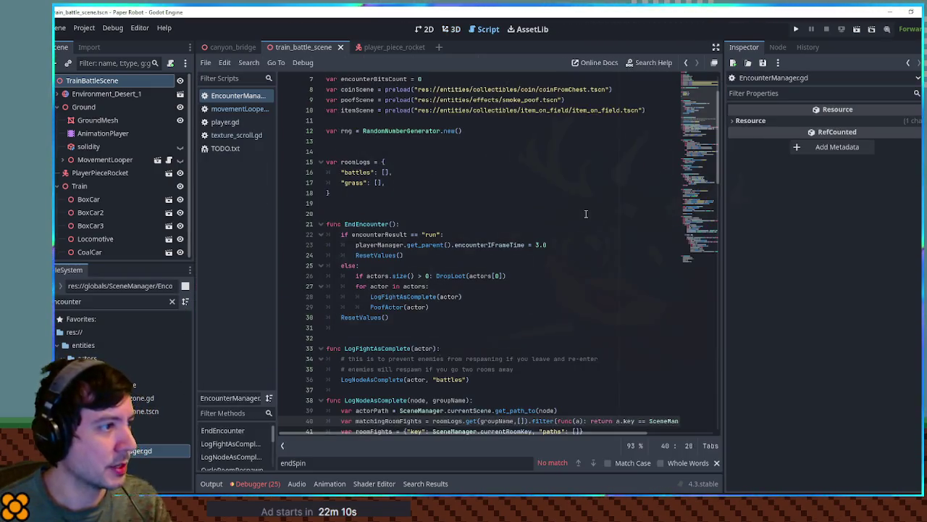
{"action": "scroll", "coordinate": [586, 214], "scroll_direction": "up", "scroll_amount": 2}
{"action": "left_click", "coordinate": [709, 181]}
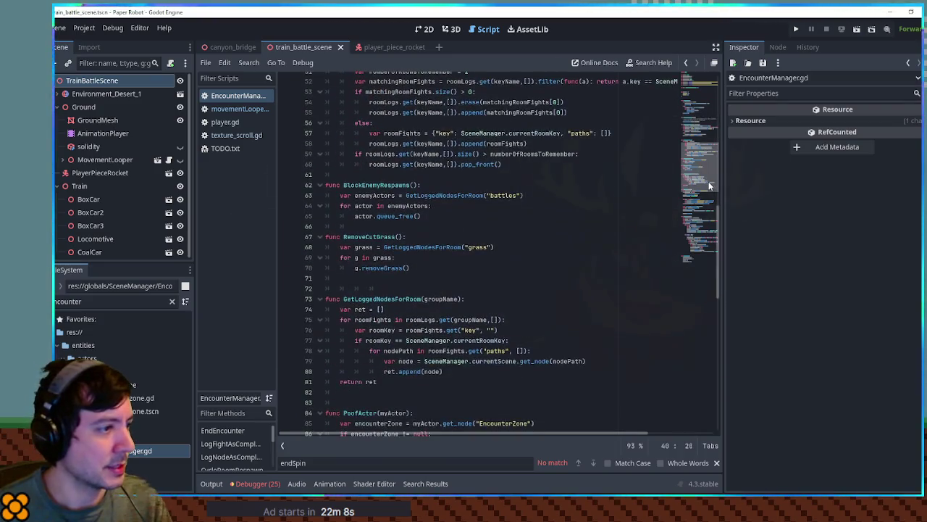
{"action": "left_click", "coordinate": [642, 186]}
Step: Search all scripts for 'sets/' and open BattleManager.gd line 57 where decorPath is built
{"action": "key", "text": "ctrl+shift+f"}
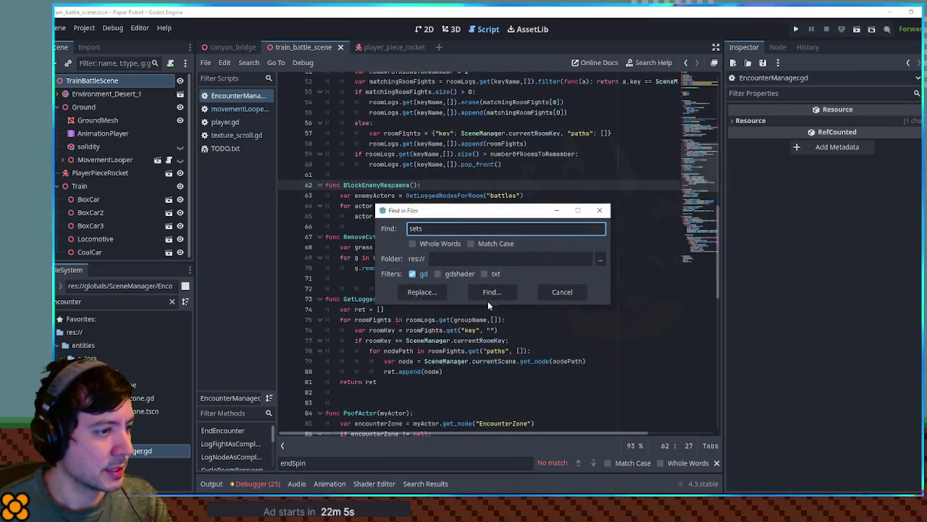
{"action": "left_click", "coordinate": [491, 294]}
{"action": "left_click_drag", "start_coordinate": [717, 393], "coordinate": [720, 475]}
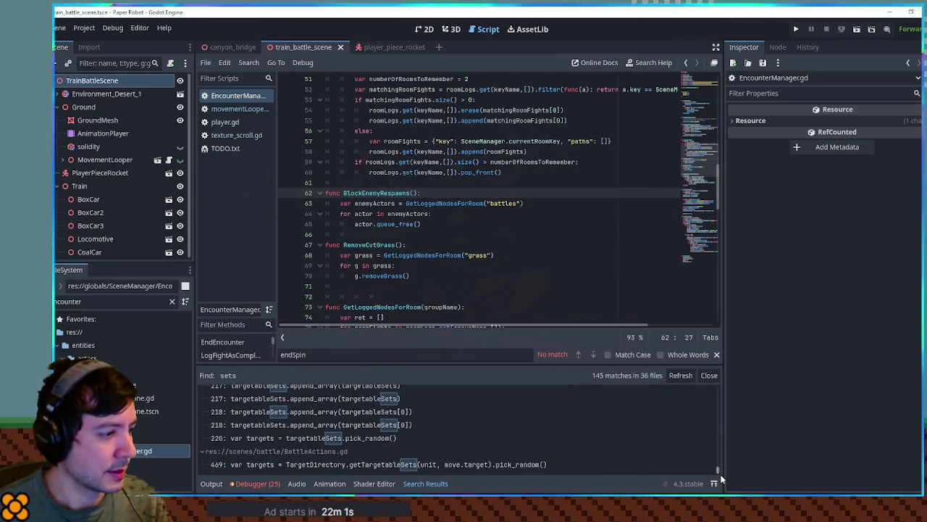
{"action": "left_click", "coordinate": [526, 224]}
{"action": "key", "text": "ctrl+shift+f"}
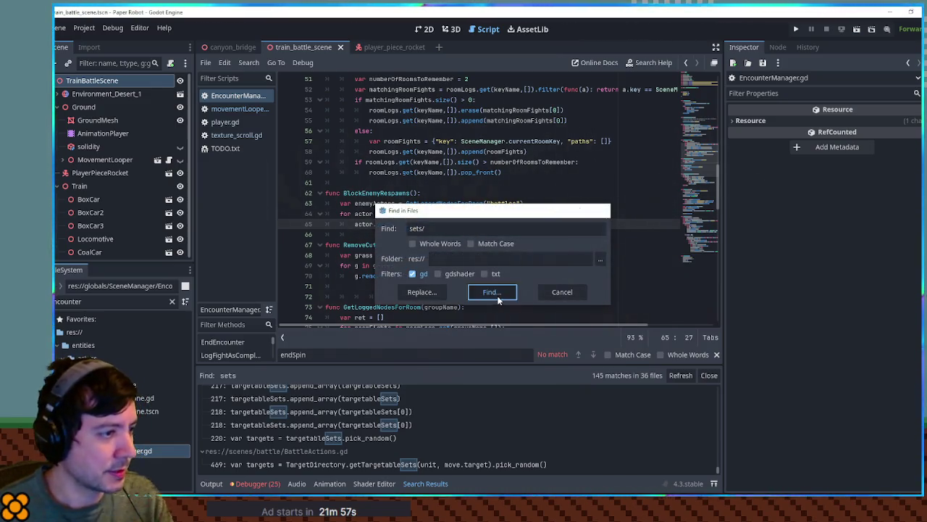
{"action": "left_click", "coordinate": [498, 297]}
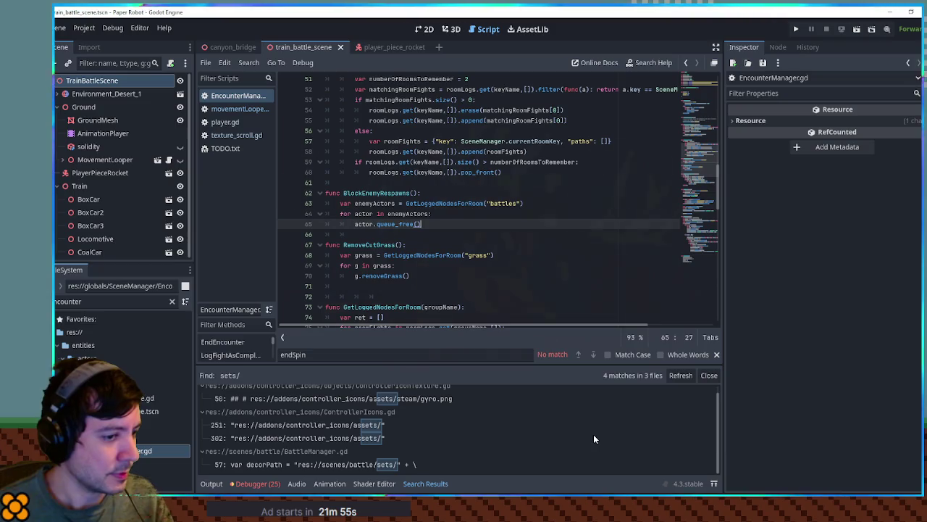
{"action": "left_click", "coordinate": [333, 466]}
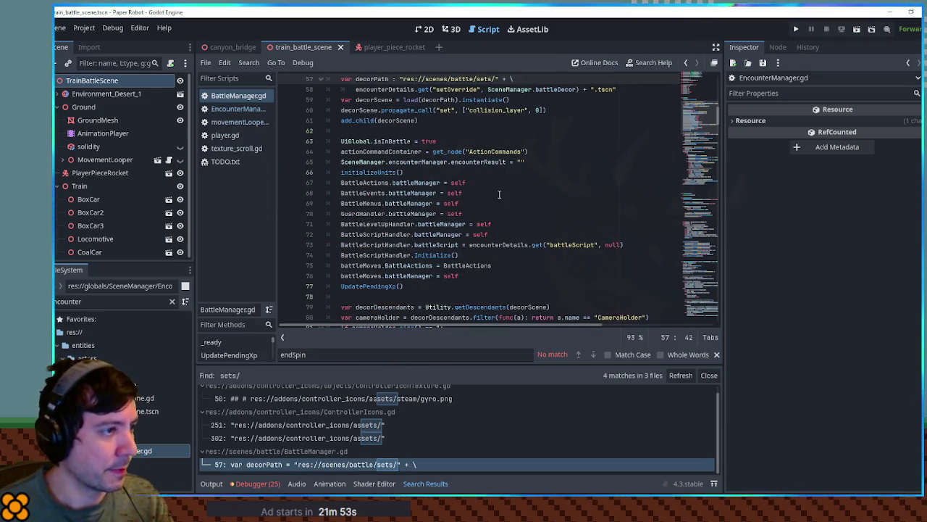
{"action": "scroll", "coordinate": [508, 217], "scroll_direction": "up", "scroll_amount": 4}
{"action": "left_click", "coordinate": [552, 214]}
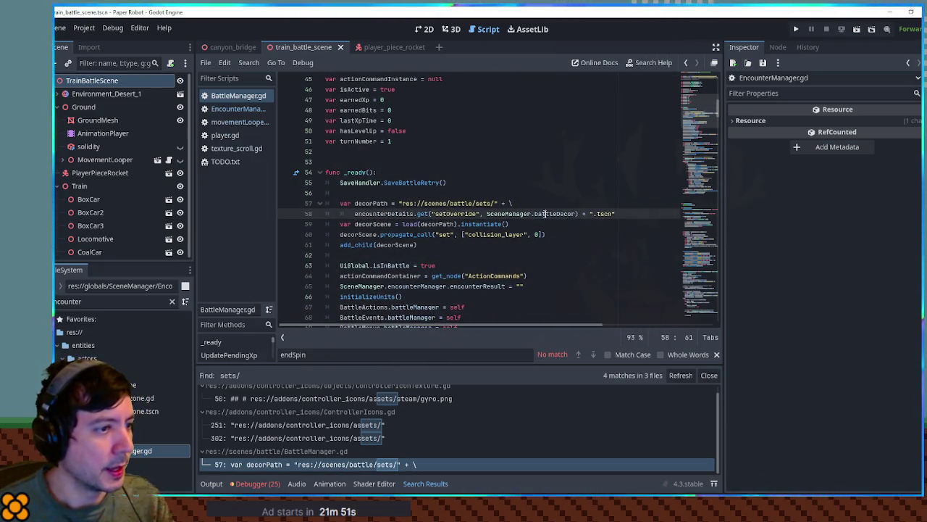
{"action": "key", "text": "ctrl+shift+f"}
{"action": "left_click_drag", "start_coordinate": [522, 211], "coordinate": [559, 106]}
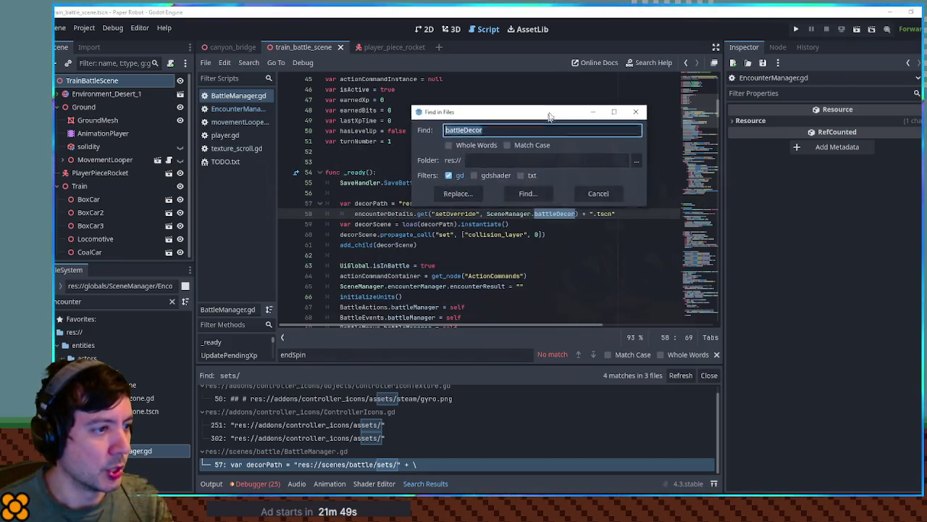
Step: Search for battleDecor and open the setBattleDecor call in SceneManager.gd
{"action": "left_click", "coordinate": [527, 187]}
{"action": "scroll", "coordinate": [316, 420], "scroll_direction": "down", "scroll_amount": 2}
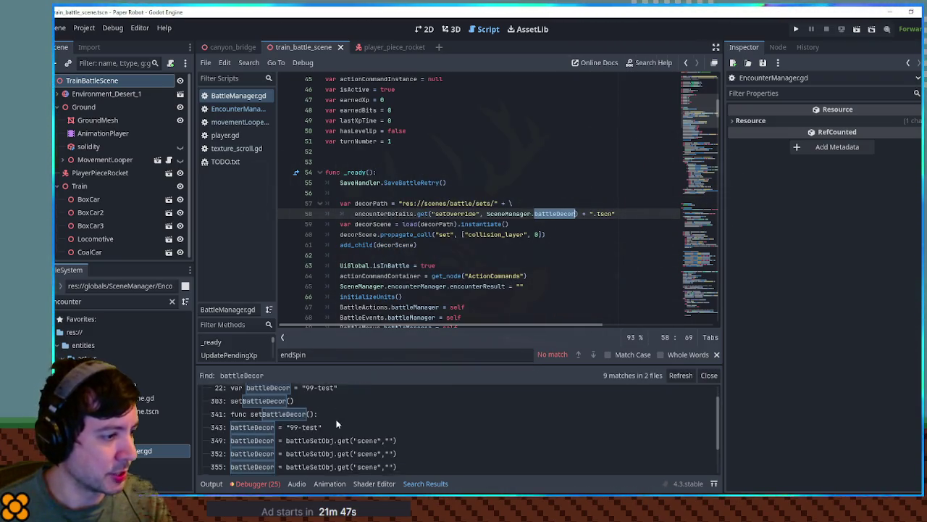
{"action": "scroll", "coordinate": [304, 449], "scroll_direction": "up", "scroll_amount": 3}
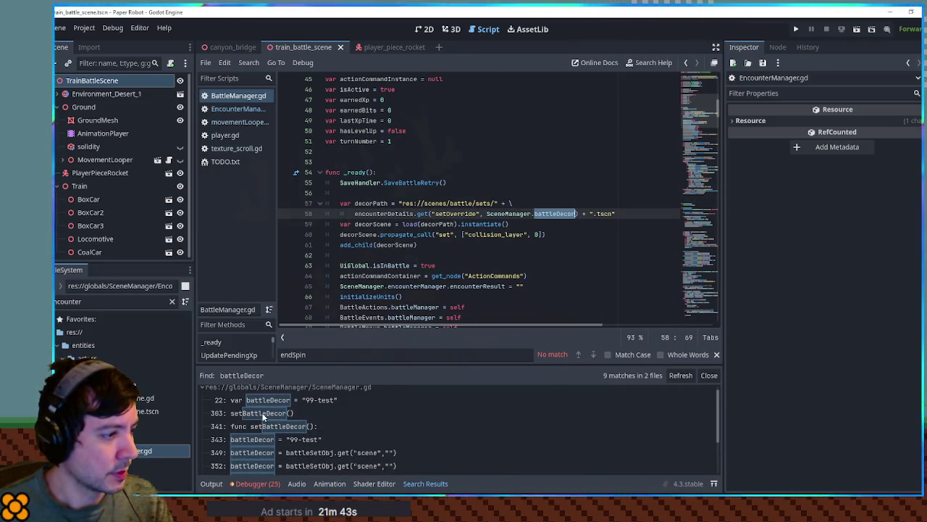
{"action": "left_click", "coordinate": [263, 413]}
Step: Duplicate the 02-in-tree entry at the end of the sets list in SceneManager.gd
{"action": "scroll", "coordinate": [570, 206], "scroll_direction": "down", "scroll_amount": 5}
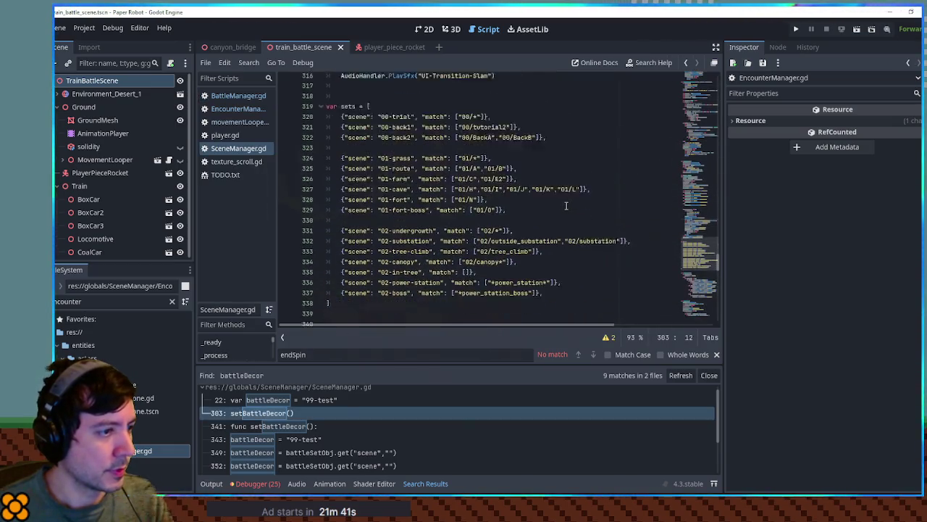
{"action": "left_click", "coordinate": [572, 275]}
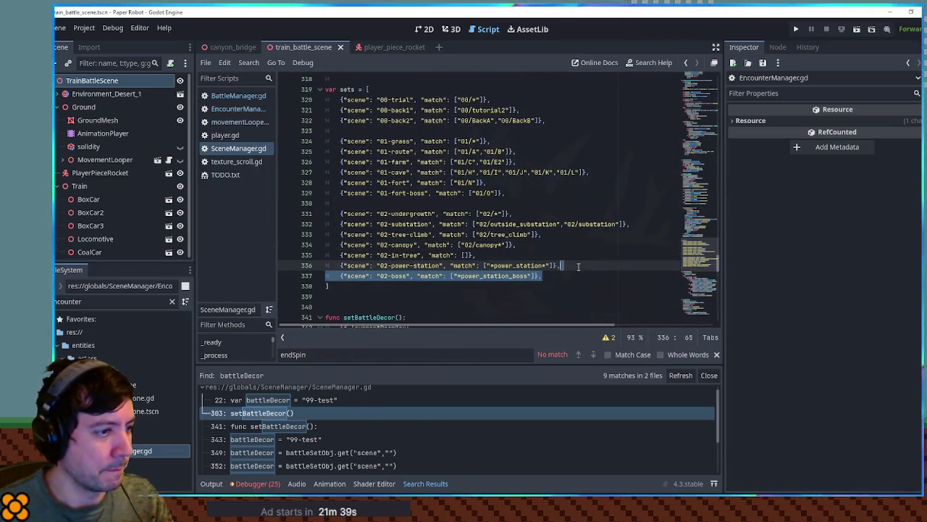
{"action": "left_click", "coordinate": [538, 253]}
{"action": "left_click", "coordinate": [563, 246], "text": "shift"}
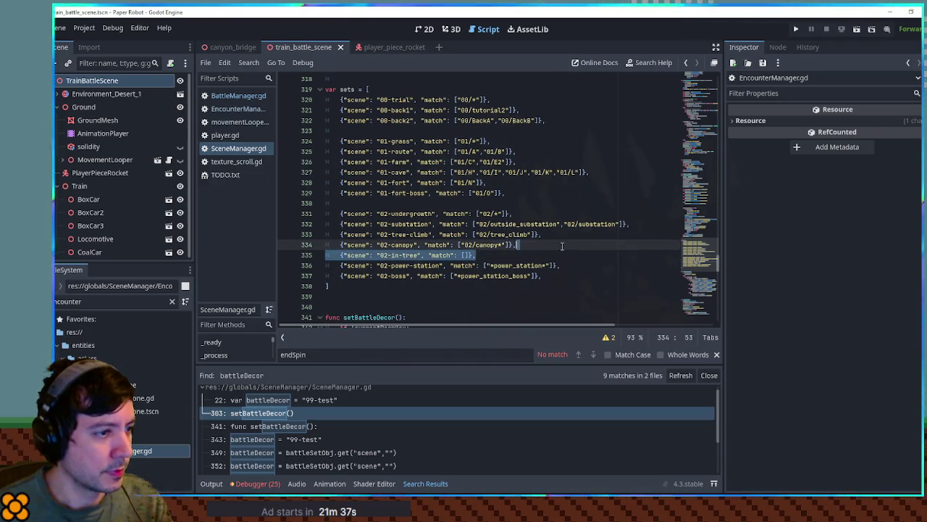
{"action": "key", "text": "ctrl+c"}
{"action": "left_click", "coordinate": [543, 278]}
{"action": "key", "text": "ctrl+v"}
{"action": "left_click", "coordinate": [541, 277]}
{"action": "key", "text": "Return"}
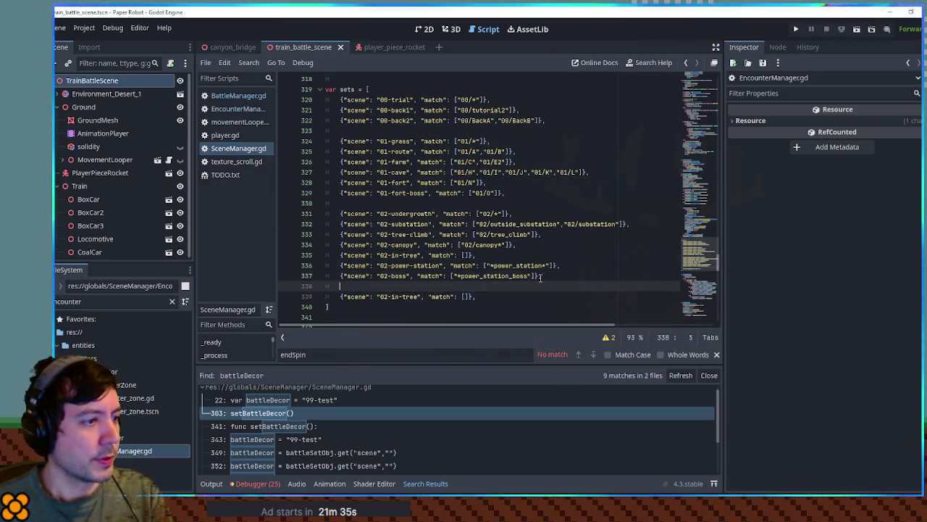
Step: Name the new entry and the scene file 03-train, then run the game
{"action": "left_click", "coordinate": [386, 296]}
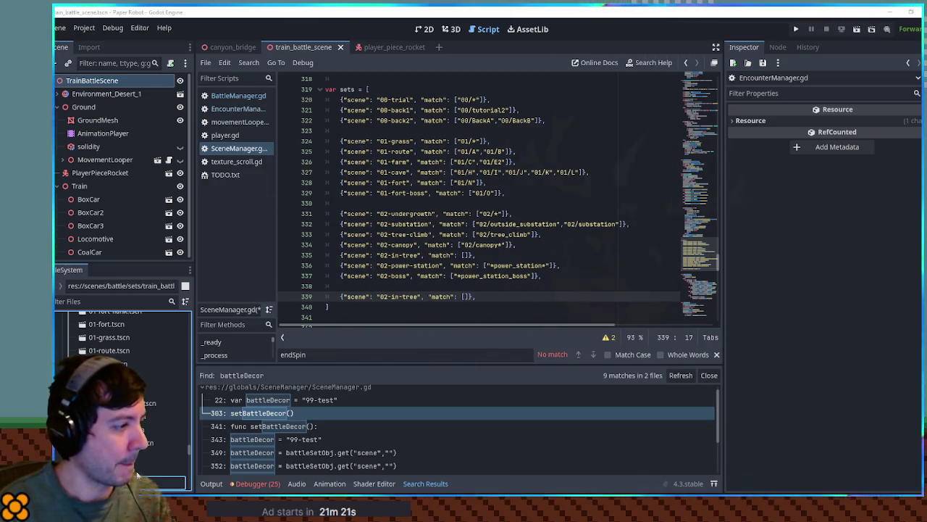
{"action": "key", "text": "Return"}
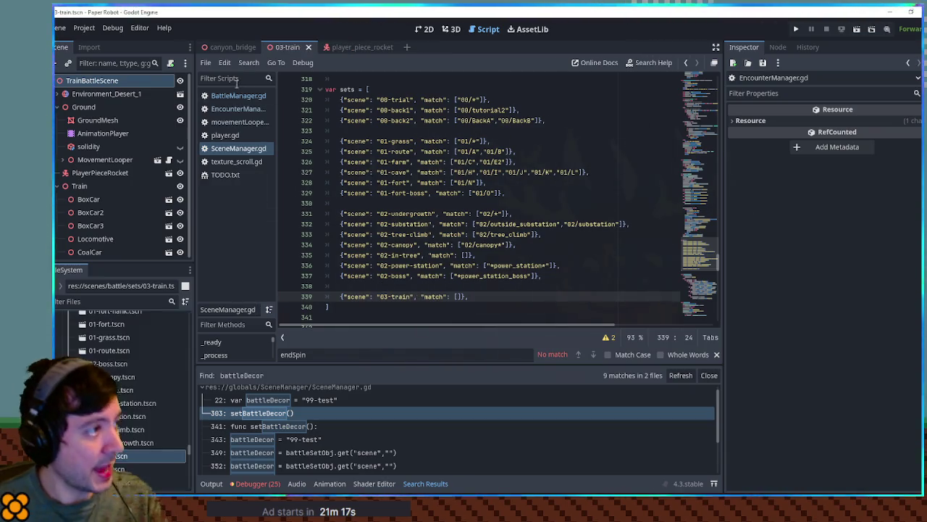
{"action": "left_click", "coordinate": [227, 47]}
{"action": "type", "text": "ines"}
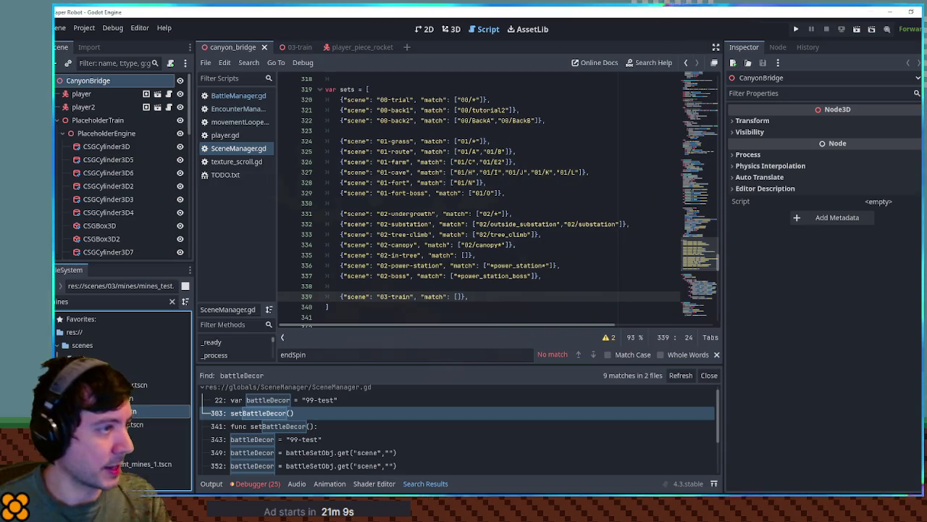
{"action": "key", "text": "F5"}
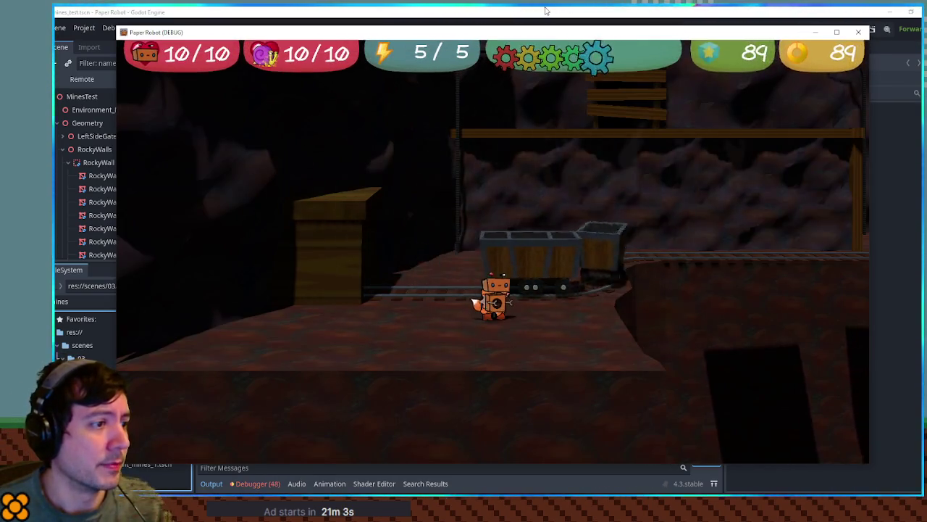
Step: Close the game and lower Environment_Desert_1, Ground, rocket and Train together in 03-train
{"action": "key", "text": "F8"}
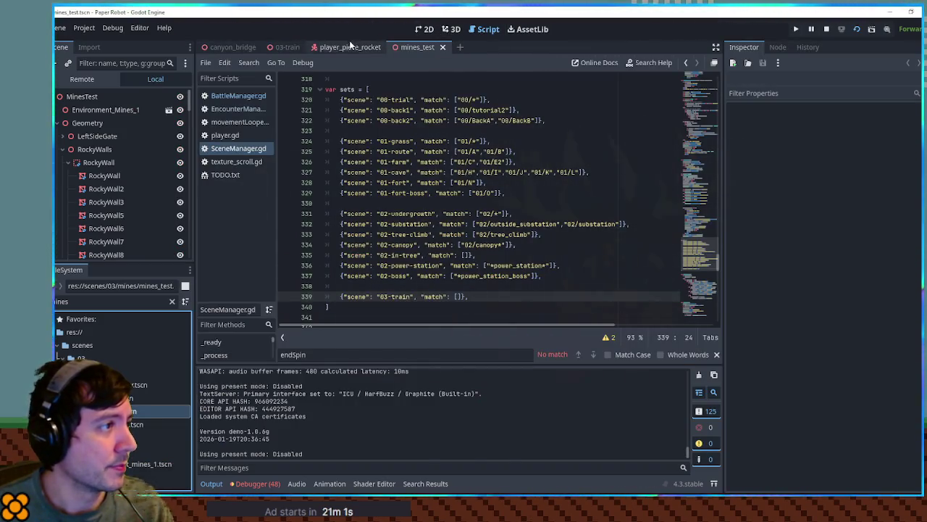
{"action": "left_click", "coordinate": [287, 47]}
{"action": "left_click", "coordinate": [450, 29]}
{"action": "left_click_drag", "start_coordinate": [539, 155], "coordinate": [229, 175]}
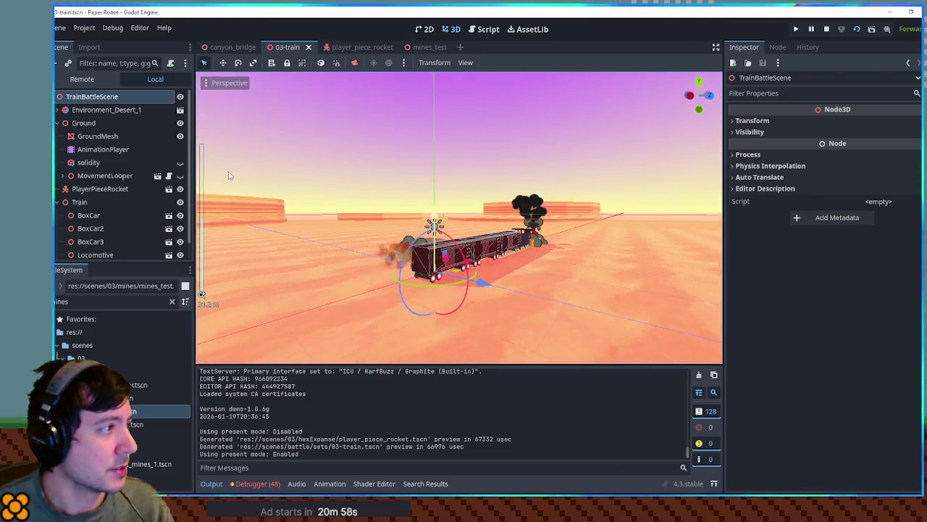
{"action": "left_click", "coordinate": [59, 123]}
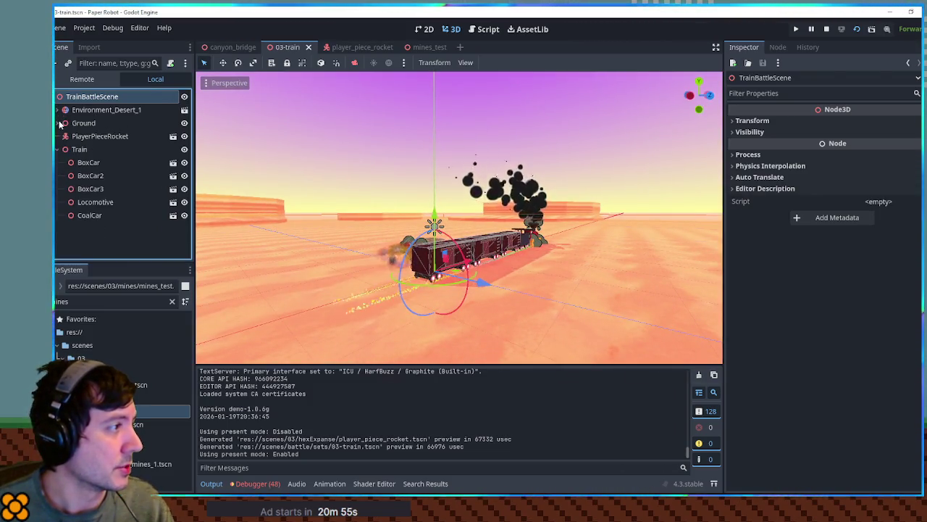
{"action": "left_click", "coordinate": [106, 109]}
{"action": "left_click", "coordinate": [79, 150], "text": "shift"}
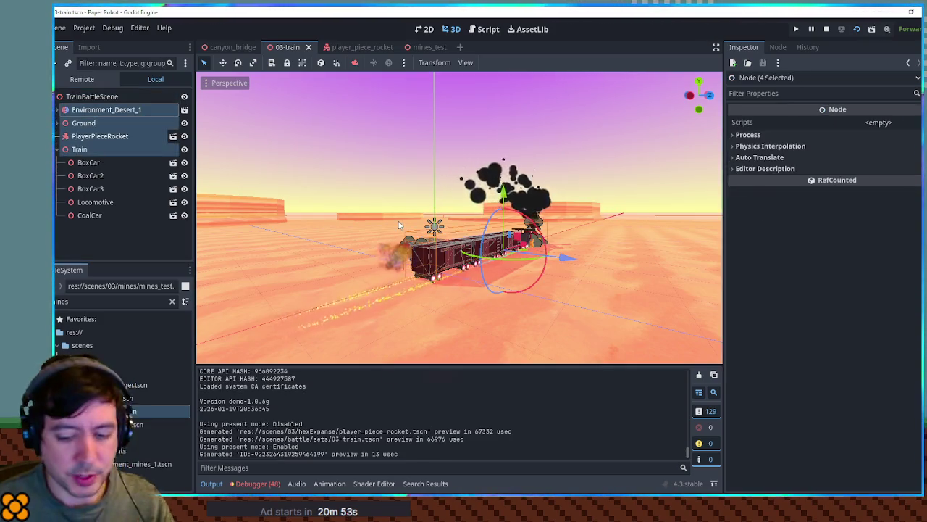
{"action": "key", "text": "KP_1"}
{"action": "mouse_move", "coordinate": [559, 218]}
{"action": "left_mouse_down"}
{"action": "mouse_move", "coordinate": [564, 232]}
{"action": "mouse_move", "coordinate": [483, 228]}
{"action": "mouse_move", "coordinate": [560, 239]}
{"action": "mouse_move", "coordinate": [346, 233]}
{"action": "left_mouse_up"}
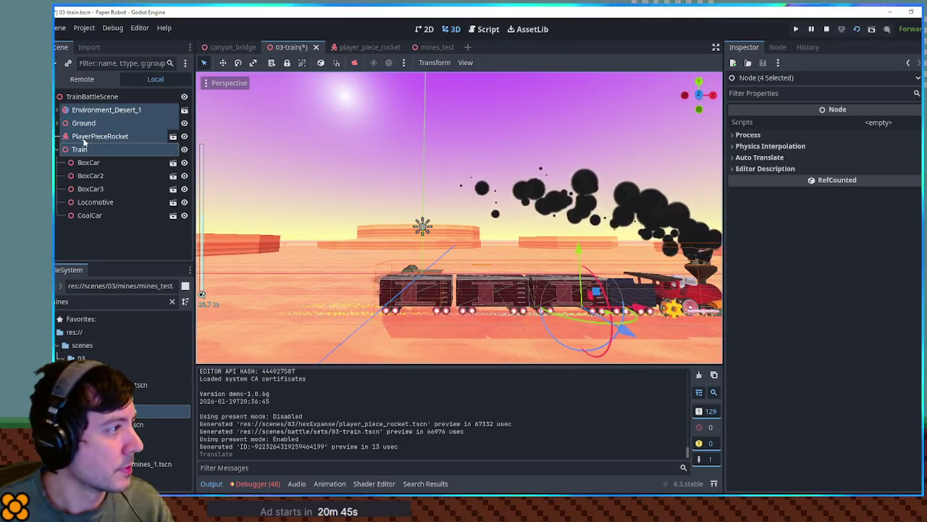
Step: Select the four Mesa nodes and raise them 4 units on Y
{"action": "left_click", "coordinate": [57, 110]}
{"action": "left_click", "coordinate": [85, 136]}
{"action": "left_click", "coordinate": [88, 175], "text": "shift"}
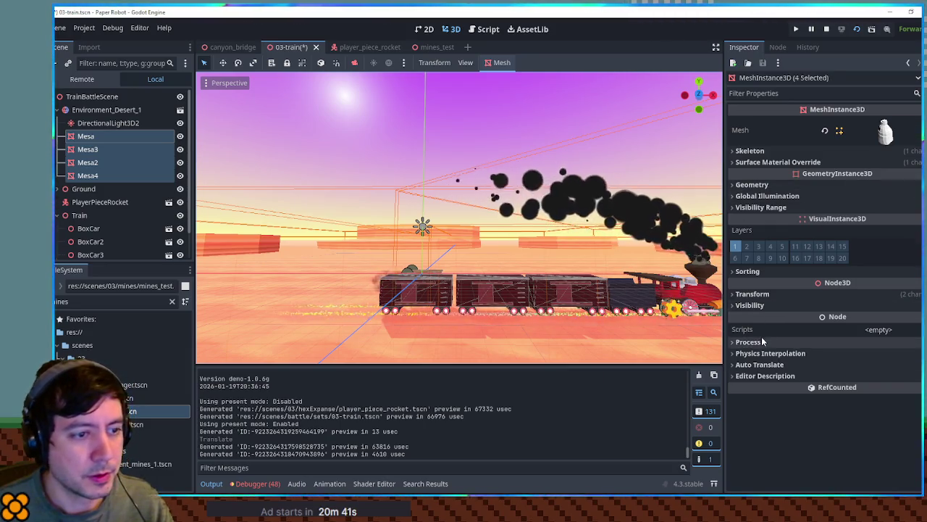
{"action": "key", "text": "f"}
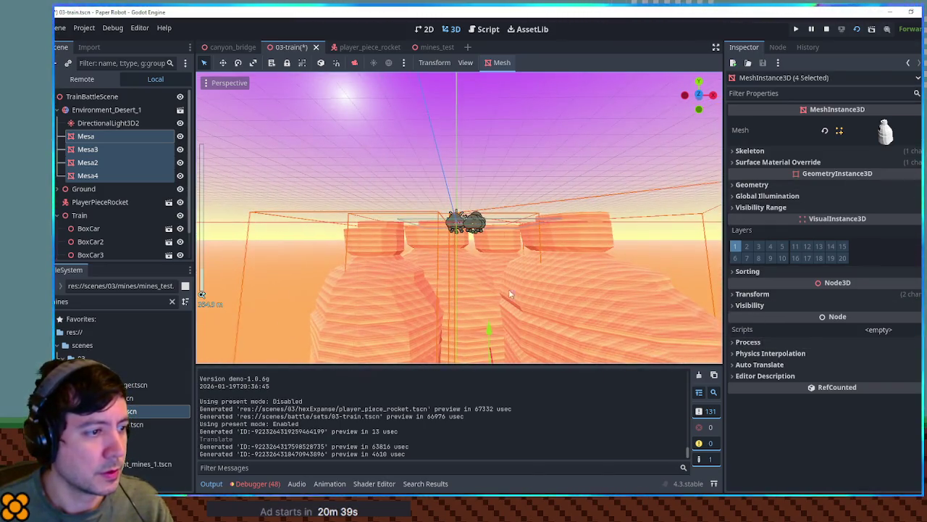
{"action": "left_click_drag", "start_coordinate": [492, 330], "coordinate": [492, 332]}
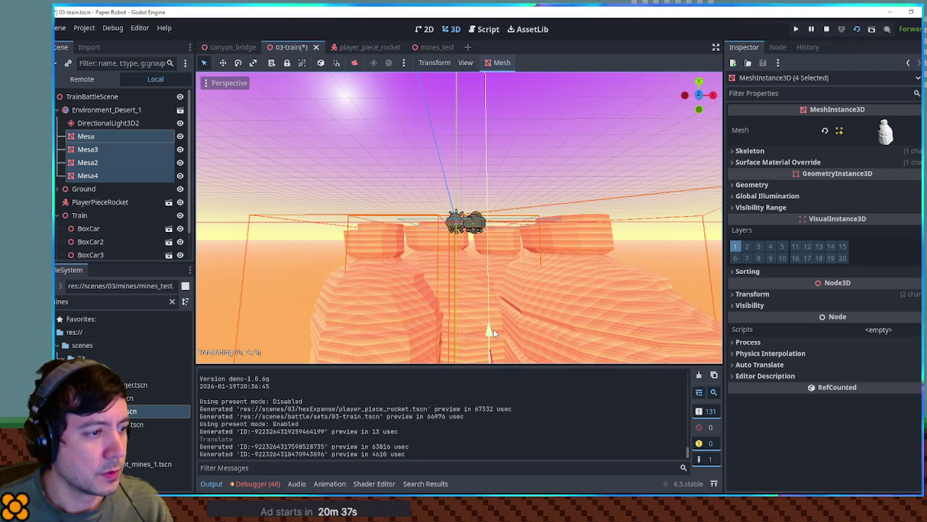
{"action": "left_click", "coordinate": [491, 332]}
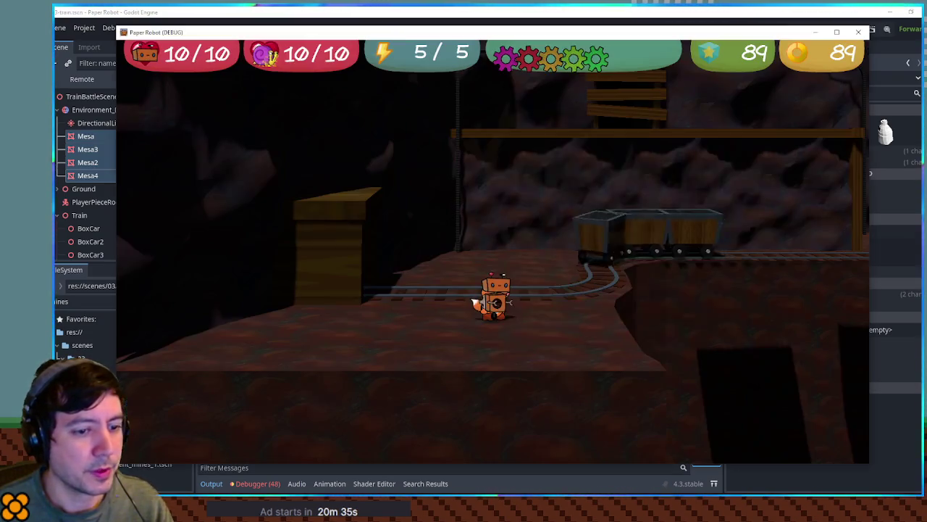
Step: In the debug Custom Battle tab, fight two Piggles on the 03-train set, then close the game
{"action": "key", "text": "quoteleft"}
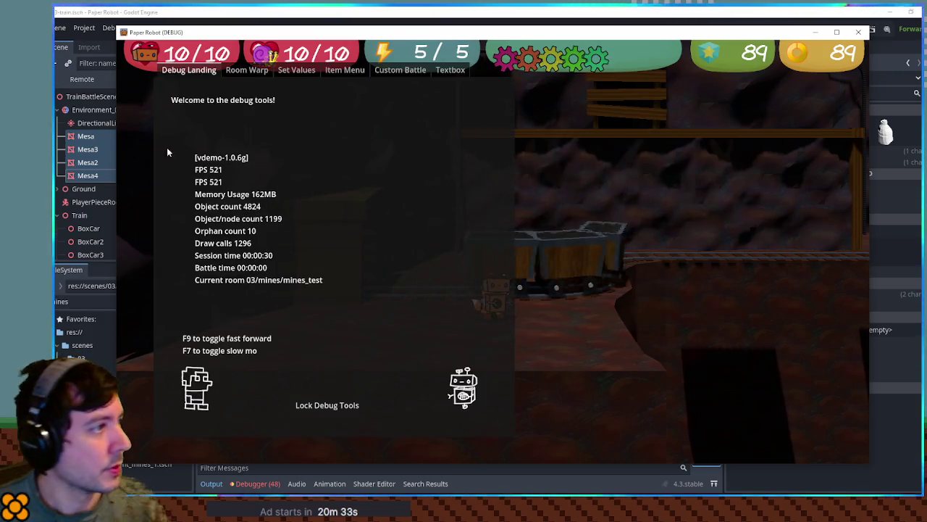
{"action": "left_click", "coordinate": [345, 70]}
{"action": "left_click", "coordinate": [417, 72]}
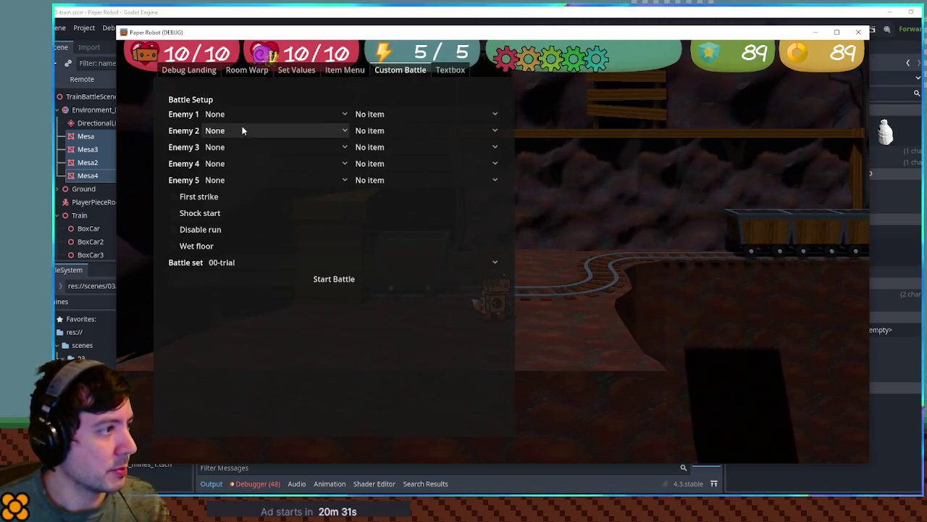
{"action": "left_click", "coordinate": [244, 114]}
{"action": "left_click", "coordinate": [246, 134]}
{"action": "left_click", "coordinate": [264, 130]}
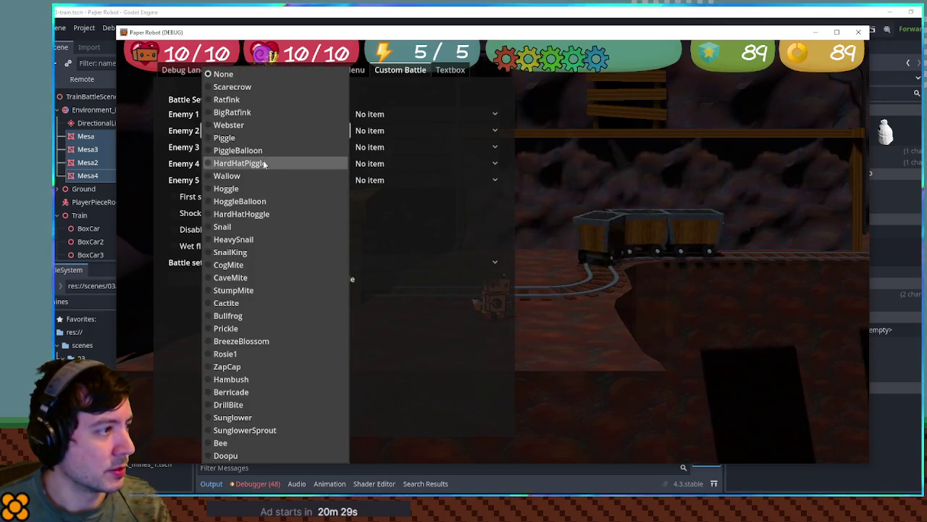
{"action": "left_click", "coordinate": [265, 141]}
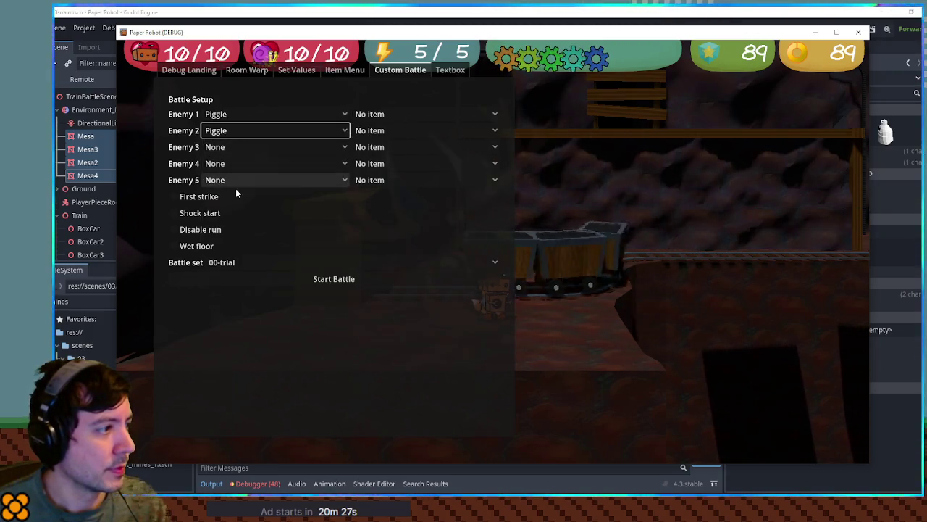
{"action": "left_click", "coordinate": [246, 262]}
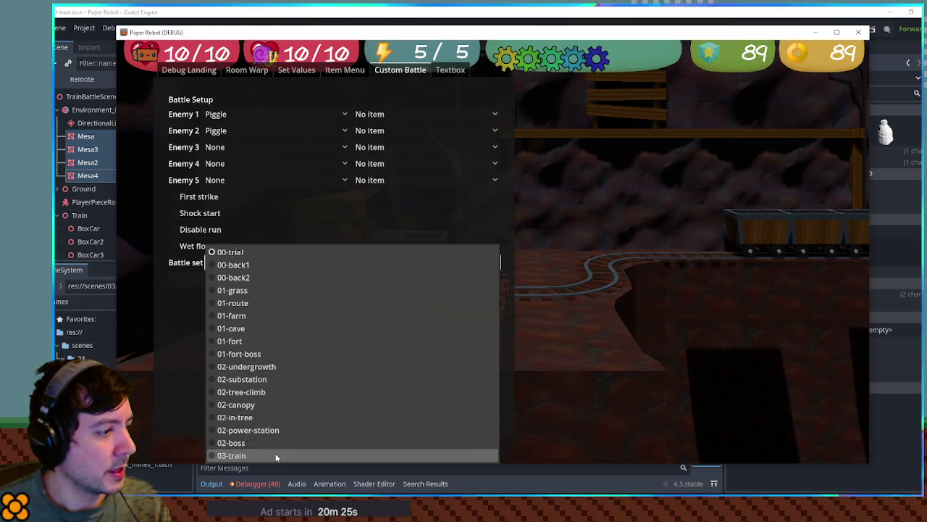
{"action": "left_click", "coordinate": [275, 453]}
{"action": "left_click", "coordinate": [321, 280]}
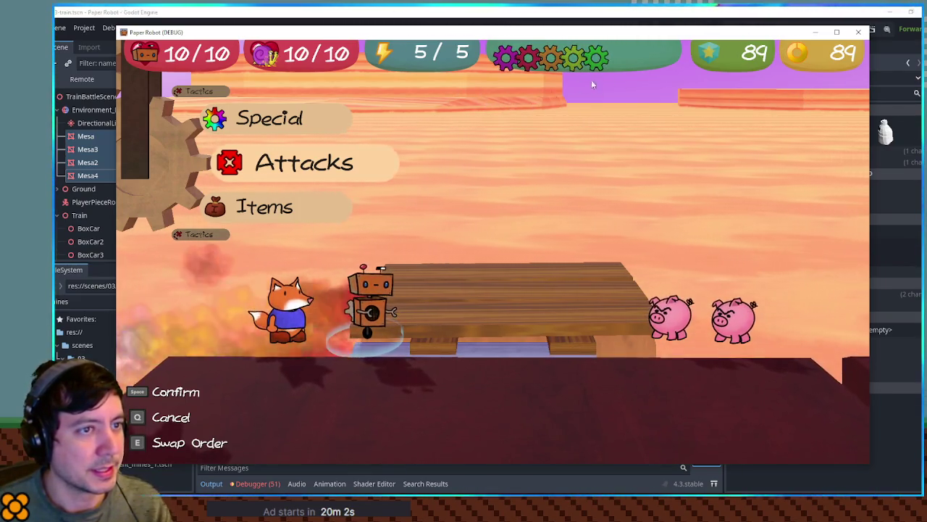
{"action": "left_click", "coordinate": [858, 34]}
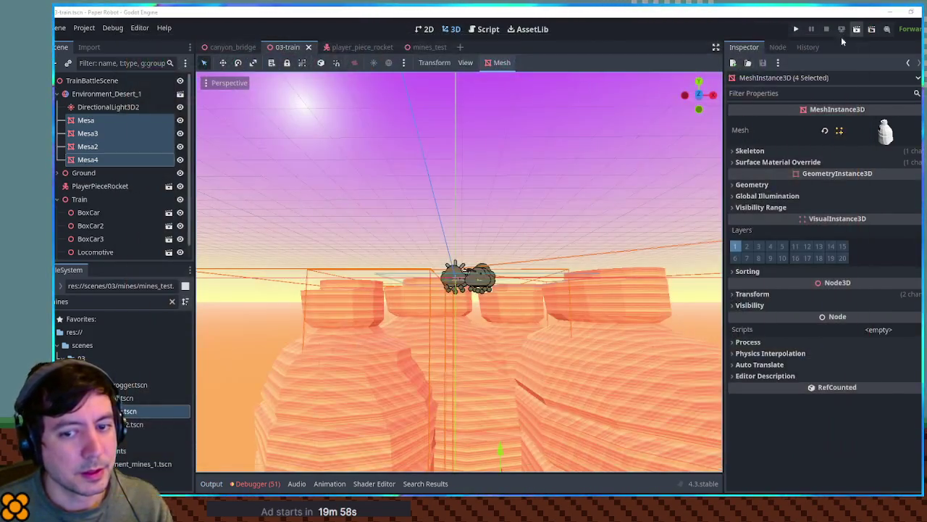
Step: Rotate Ground, PlayerPieceRocket and Train together by -30 degrees
{"action": "left_click", "coordinate": [540, 184]}
{"action": "mouse_move", "coordinate": [541, 184]}
{"action": "left_mouse_down"}
{"action": "mouse_move", "coordinate": [535, 246]}
{"action": "mouse_move", "coordinate": [486, 230]}
{"action": "mouse_move", "coordinate": [514, 304]}
{"action": "left_mouse_up"}
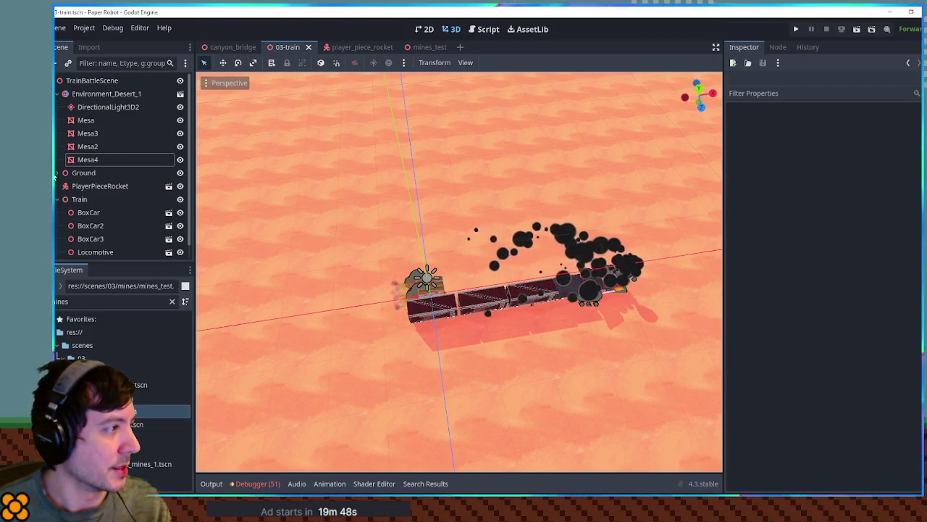
{"action": "left_click", "coordinate": [57, 199]}
{"action": "left_click", "coordinate": [86, 199]}
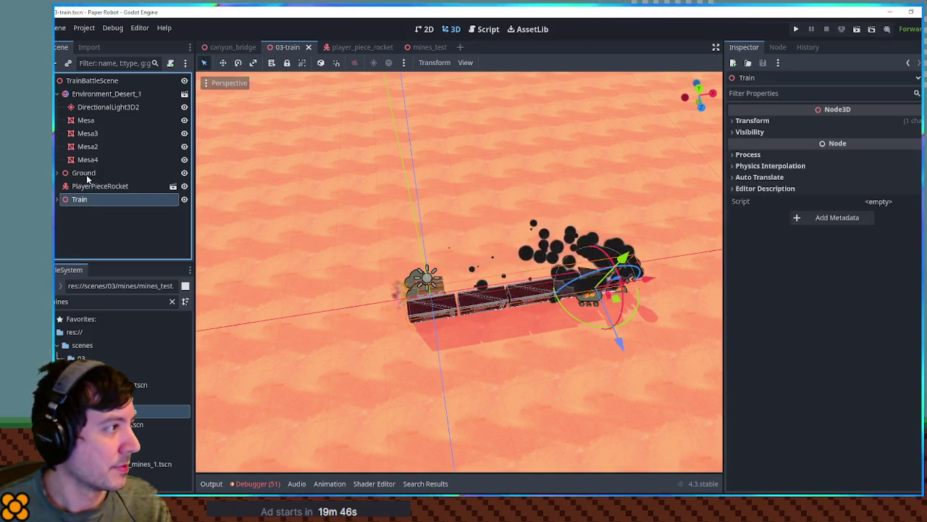
{"action": "left_click", "coordinate": [91, 186], "text": "ctrl"}
{"action": "left_click", "coordinate": [83, 172], "text": "ctrl"}
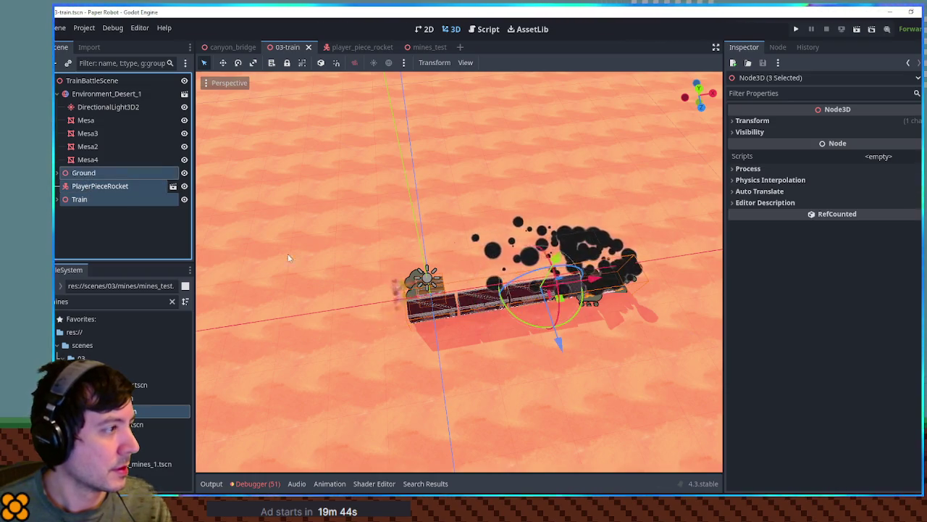
{"action": "mouse_move", "coordinate": [576, 327]}
{"action": "left_mouse_down"}
{"action": "mouse_move", "coordinate": [544, 301]}
{"action": "mouse_move", "coordinate": [568, 319]}
{"action": "mouse_move", "coordinate": [591, 304]}
{"action": "mouse_move", "coordinate": [587, 261]}
{"action": "mouse_move", "coordinate": [572, 272]}
{"action": "mouse_move", "coordinate": [428, 234]}
{"action": "mouse_move", "coordinate": [437, 220]}
{"action": "left_mouse_up"}
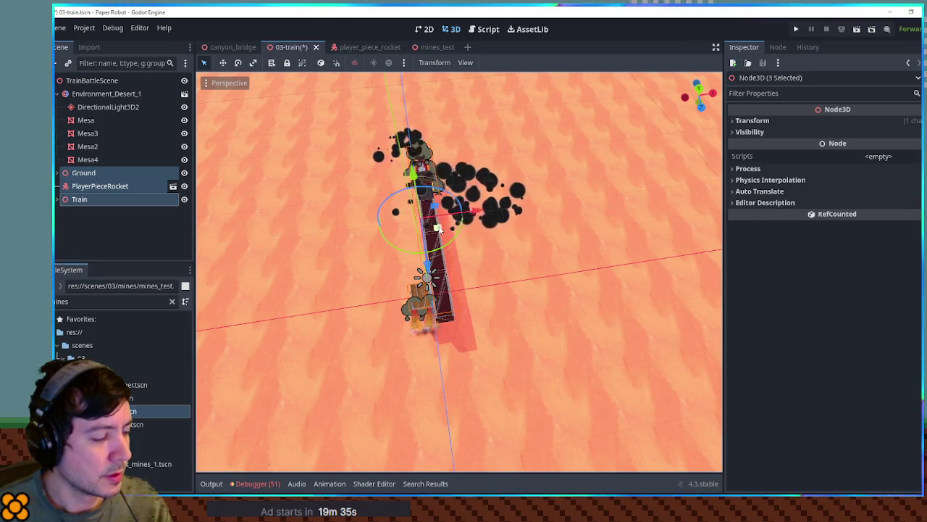
Step: Check front and top views, save 03-train, and run the game from mines_test
{"action": "key", "text": "KP_1"}
{"action": "key", "text": "KP_7"}
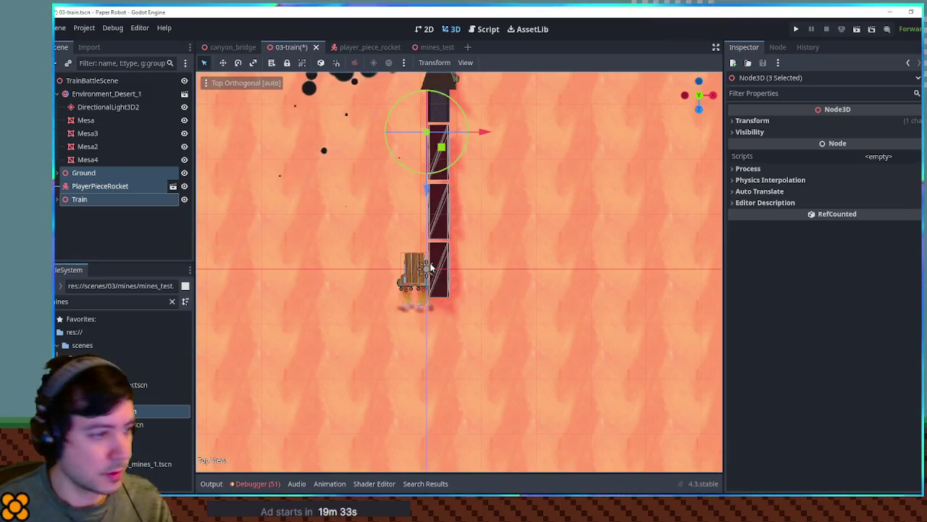
{"action": "scroll", "coordinate": [445, 276], "scroll_direction": "up", "scroll_amount": 6}
{"action": "key", "text": "ctrl+s"}
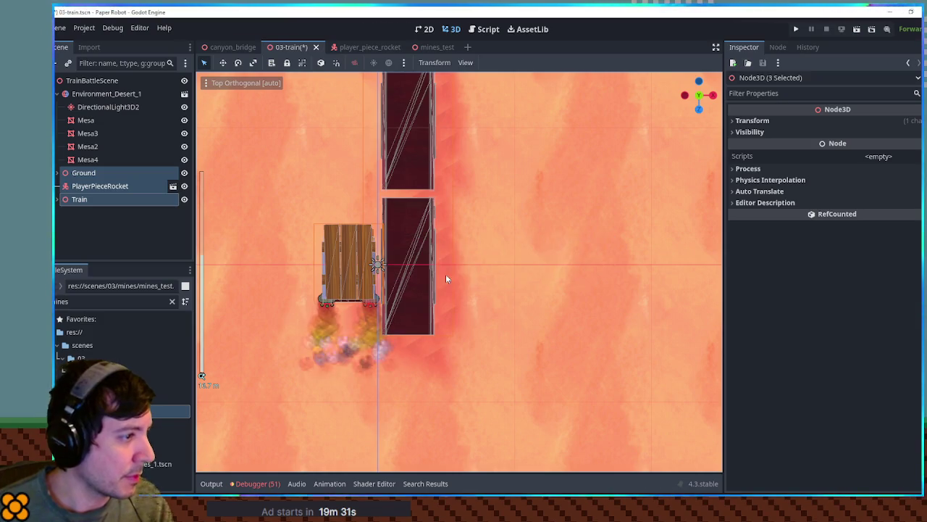
{"action": "left_click", "coordinate": [435, 47]}
{"action": "key", "text": "F6"}
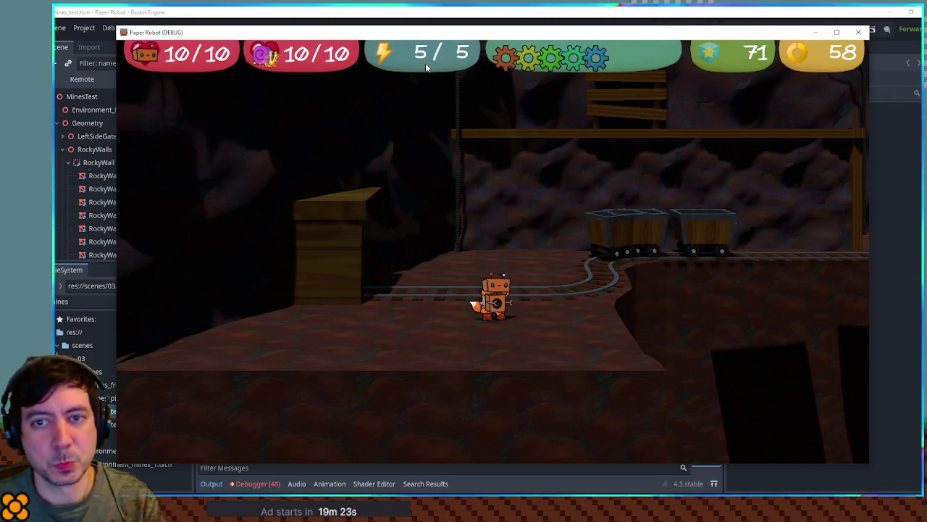
Step: Start a custom battle with both enemies set to Piggle on 03-train, then close the game
{"action": "key", "text": "F1"}
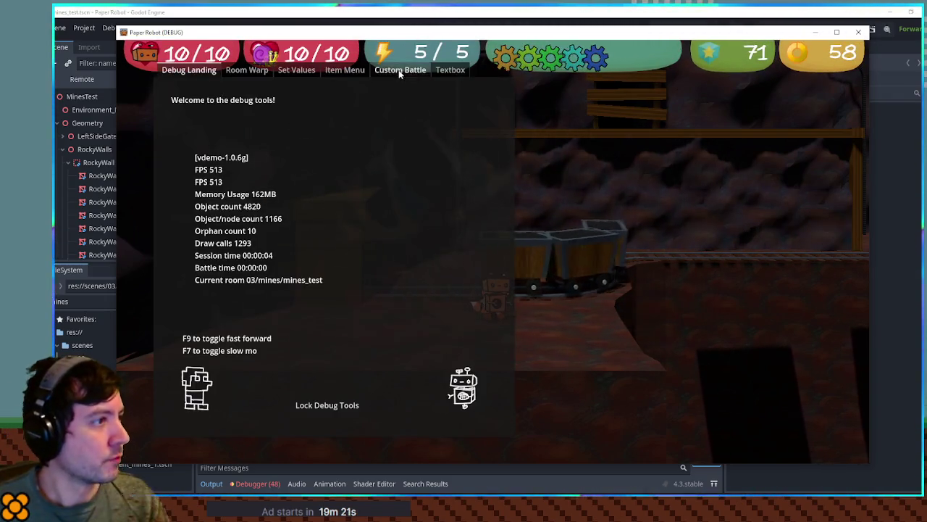
{"action": "left_click", "coordinate": [400, 69]}
{"action": "left_click", "coordinate": [209, 130]}
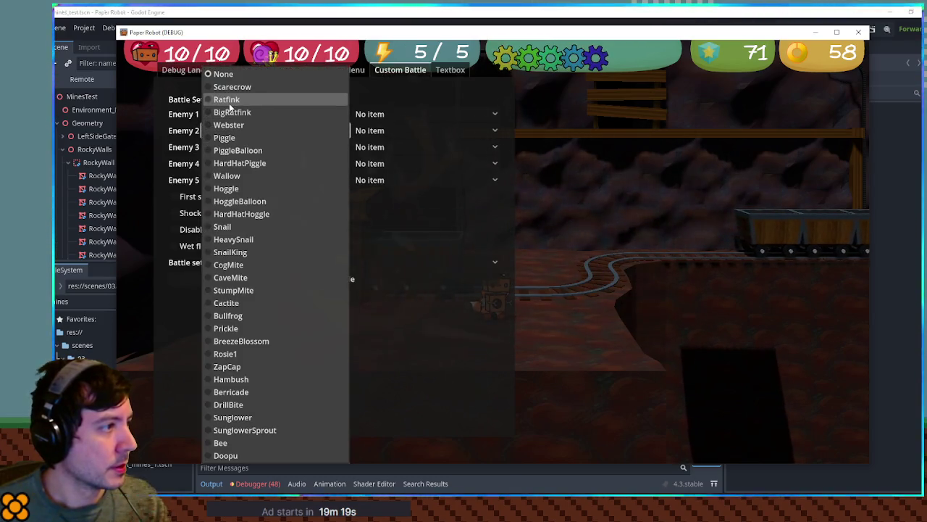
{"action": "left_click", "coordinate": [239, 139]}
{"action": "left_click", "coordinate": [258, 115]}
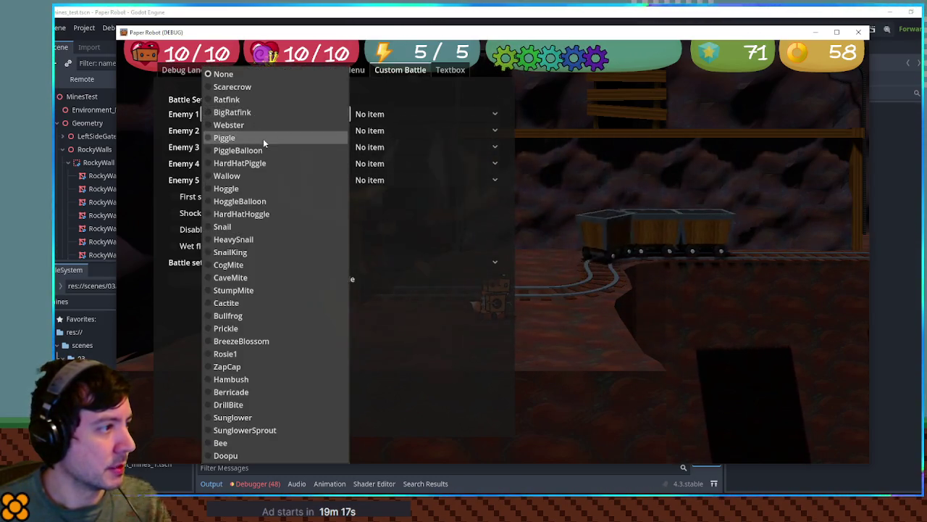
{"action": "left_click", "coordinate": [263, 138]}
{"action": "left_click", "coordinate": [291, 263]}
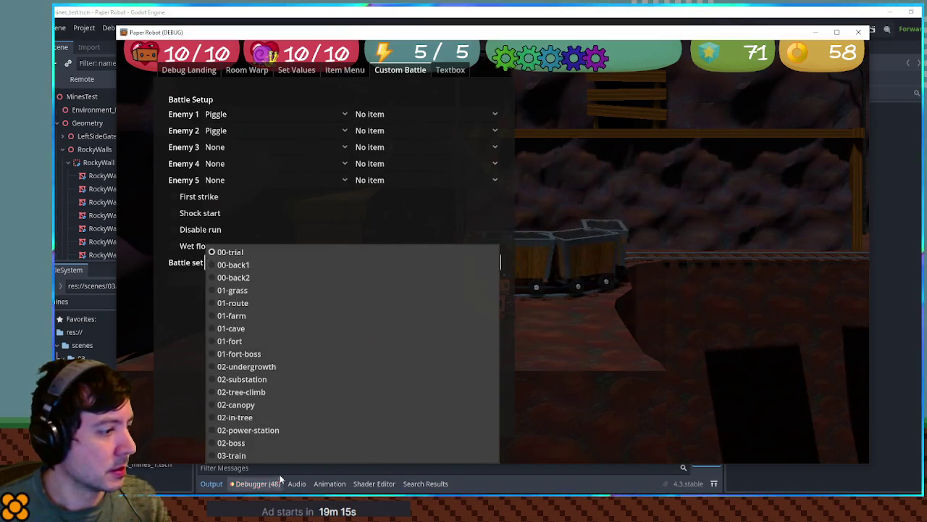
{"action": "left_click", "coordinate": [289, 455]}
{"action": "left_click", "coordinate": [331, 276]}
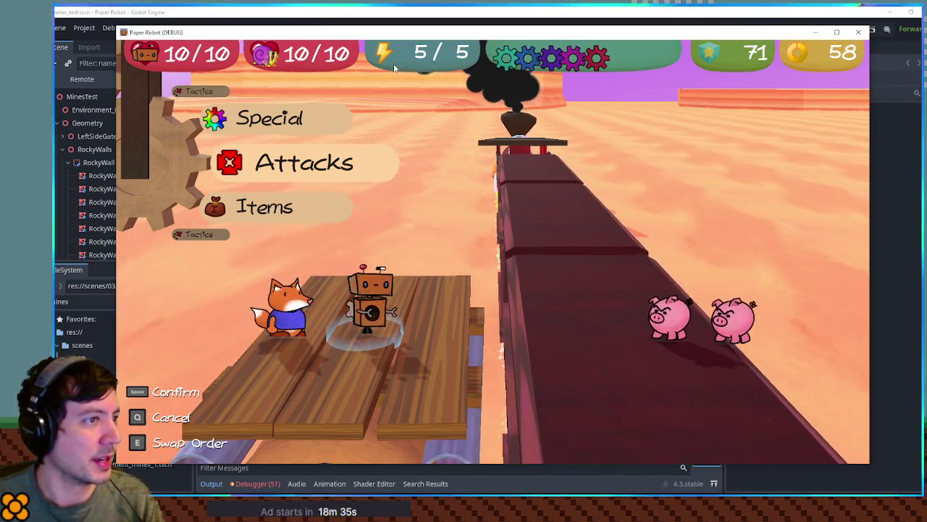
{"action": "left_click", "coordinate": [570, 10]}
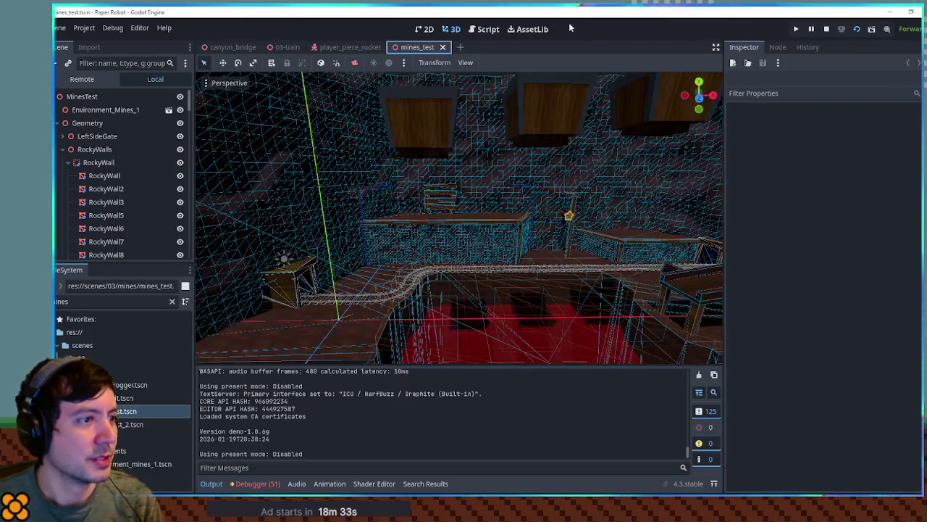
Step: Close the player_piece_rocket scene and select the GroundMesh node in the train view
{"action": "left_click", "coordinate": [349, 47]}
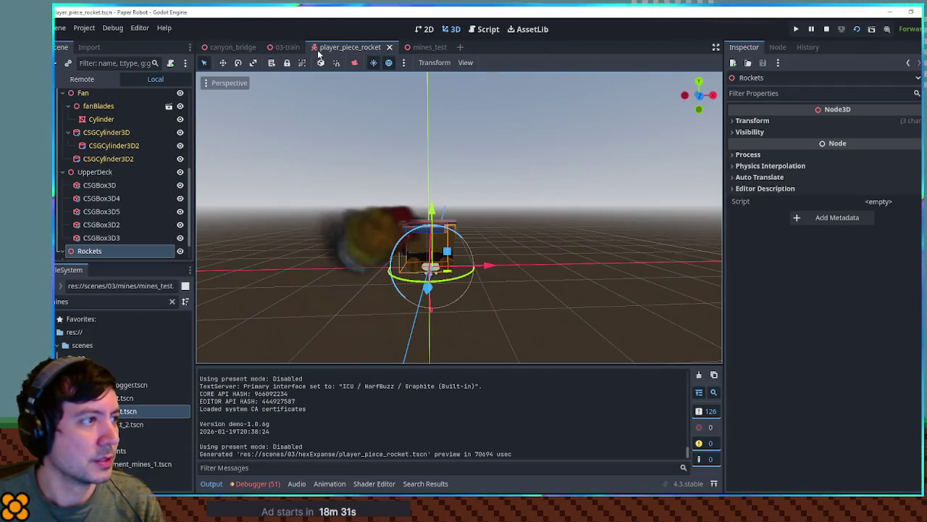
{"action": "middle_click", "coordinate": [334, 47]}
{"action": "mouse_move", "coordinate": [518, 225]}
{"action": "left_mouse_down"}
{"action": "mouse_move", "coordinate": [473, 121]}
{"action": "mouse_move", "coordinate": [452, 194]}
{"action": "mouse_move", "coordinate": [361, 293]}
{"action": "left_mouse_up"}
{"action": "left_click", "coordinate": [449, 227]}
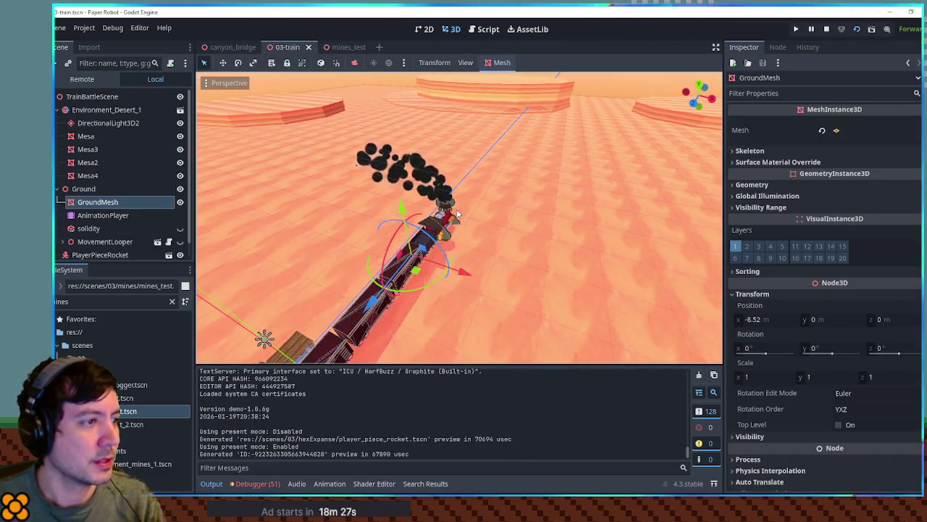
{"action": "scroll", "coordinate": [463, 217], "scroll_direction": "up", "scroll_amount": 6}
{"action": "scroll", "coordinate": [482, 216], "scroll_direction": "down", "scroll_amount": 5}
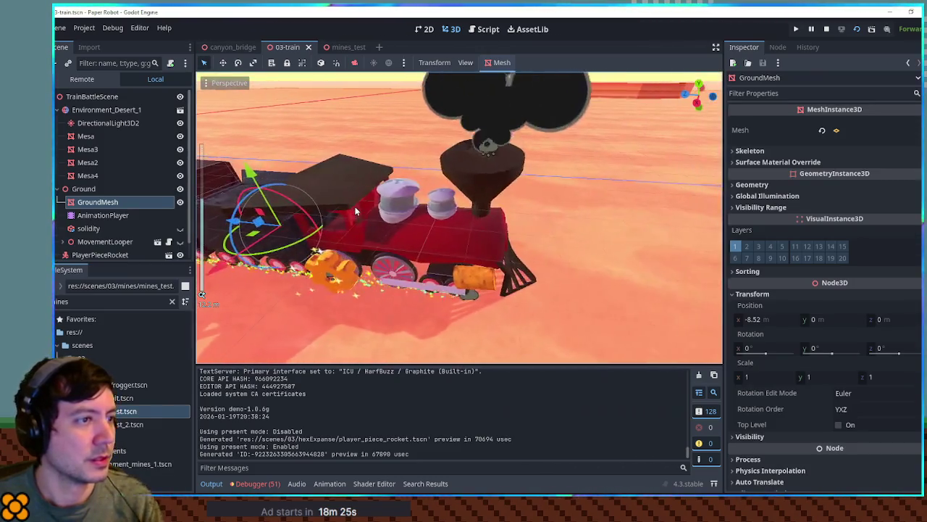
Step: Select the Locomotive node and view the train from behind
{"action": "mouse_move", "coordinate": [481, 216]}
{"action": "left_mouse_down"}
{"action": "mouse_move", "coordinate": [488, 316]}
{"action": "mouse_move", "coordinate": [487, 222]}
{"action": "left_mouse_up"}
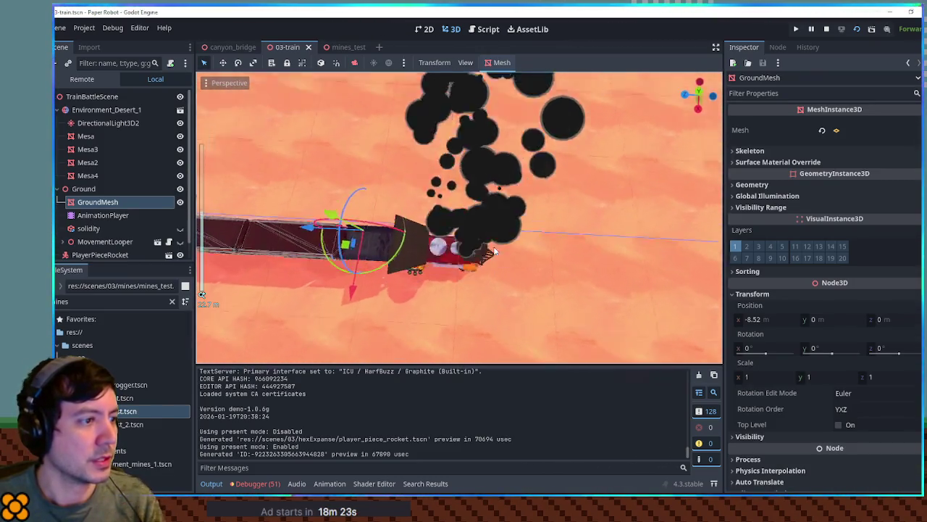
{"action": "left_click", "coordinate": [487, 222]}
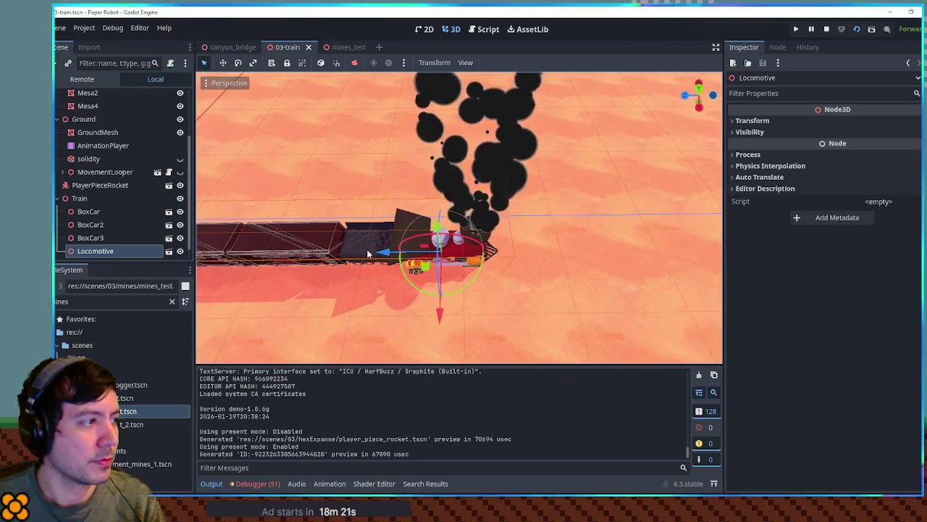
{"action": "scroll", "coordinate": [302, 252], "scroll_direction": "up", "scroll_amount": 3}
{"action": "mouse_move", "coordinate": [449, 218]}
{"action": "left_mouse_down"}
{"action": "mouse_move", "coordinate": [646, 196]}
{"action": "mouse_move", "coordinate": [534, 224]}
{"action": "mouse_move", "coordinate": [600, 230]}
{"action": "mouse_move", "coordinate": [503, 197]}
{"action": "left_mouse_up"}
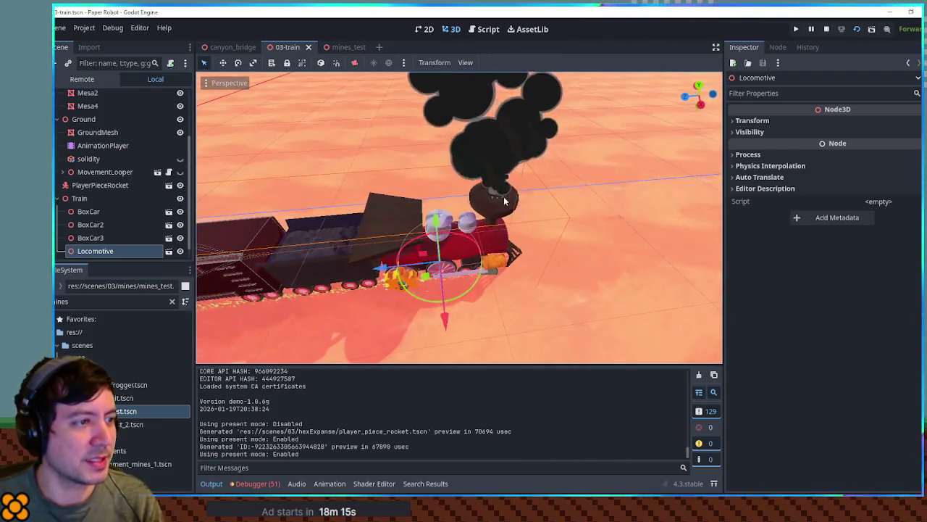
Step: Open the locomotive scene, select its smokestack GPUParticles3D emitter, then run the game with F5
{"action": "left_click", "coordinate": [168, 251]}
{"action": "left_click", "coordinate": [570, 239]}
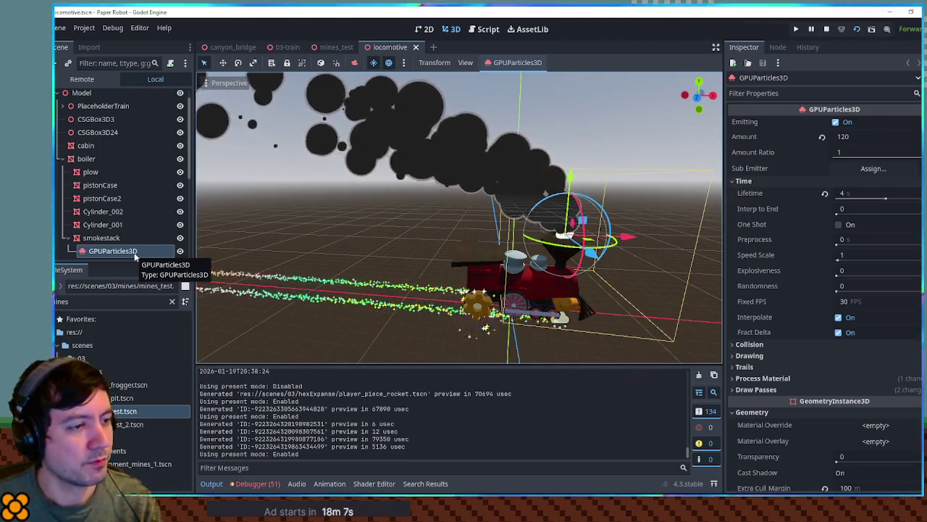
{"action": "left_click", "coordinate": [296, 212]}
{"action": "key", "text": "F5"}
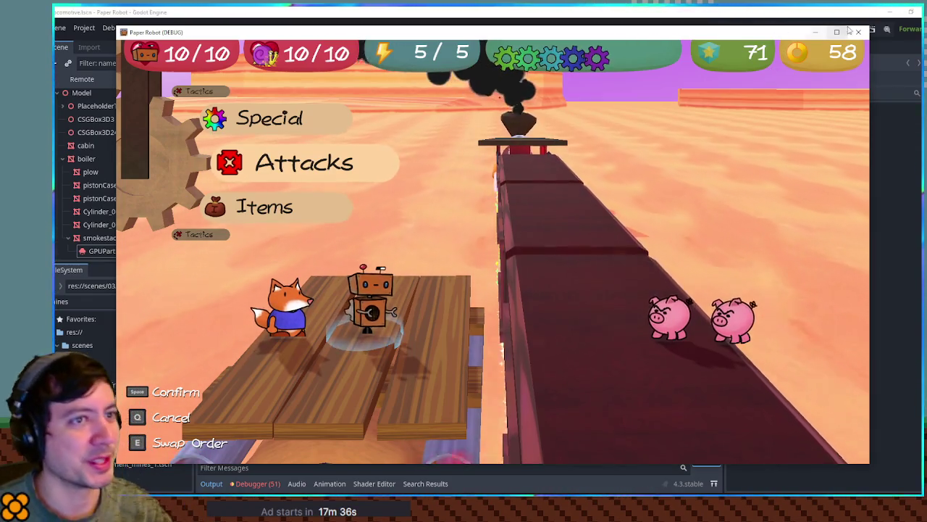
Step: Switch back to the 03-train scene, select PlayerPieceRocket, and run the scene with F6
{"action": "left_click", "coordinate": [599, 10]}
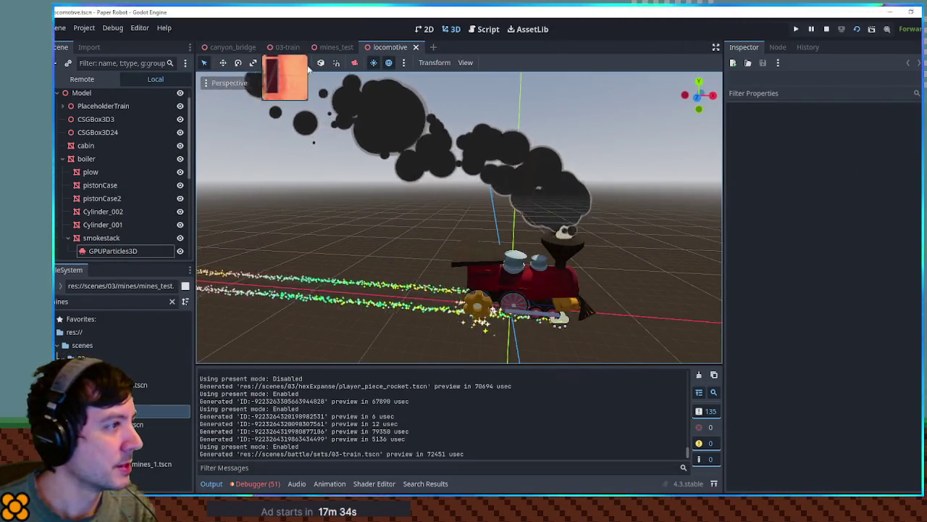
{"action": "left_click", "coordinate": [288, 47]}
{"action": "left_click_drag", "start_coordinate": [383, 226], "coordinate": [332, 244]}
{"action": "scroll", "coordinate": [332, 245], "scroll_direction": "up", "scroll_amount": 2}
{"action": "left_click", "coordinate": [326, 241]}
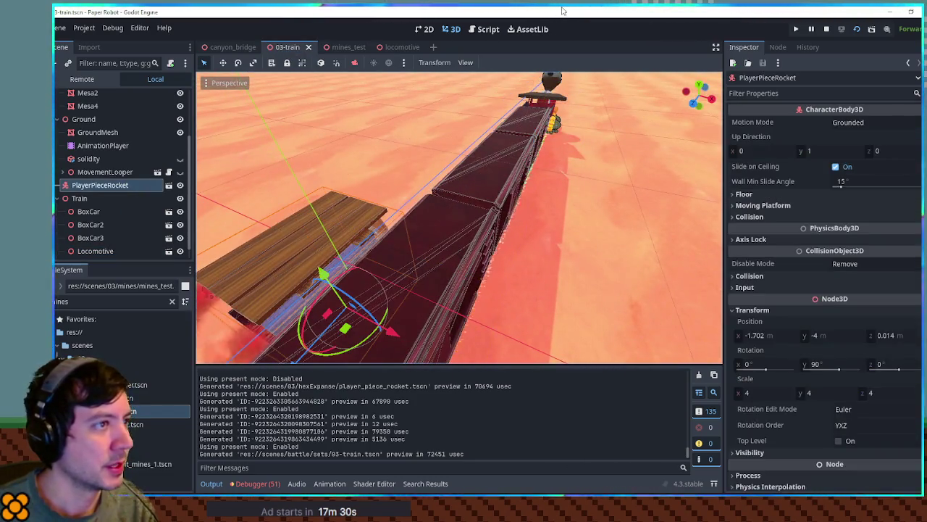
{"action": "key", "text": "F6"}
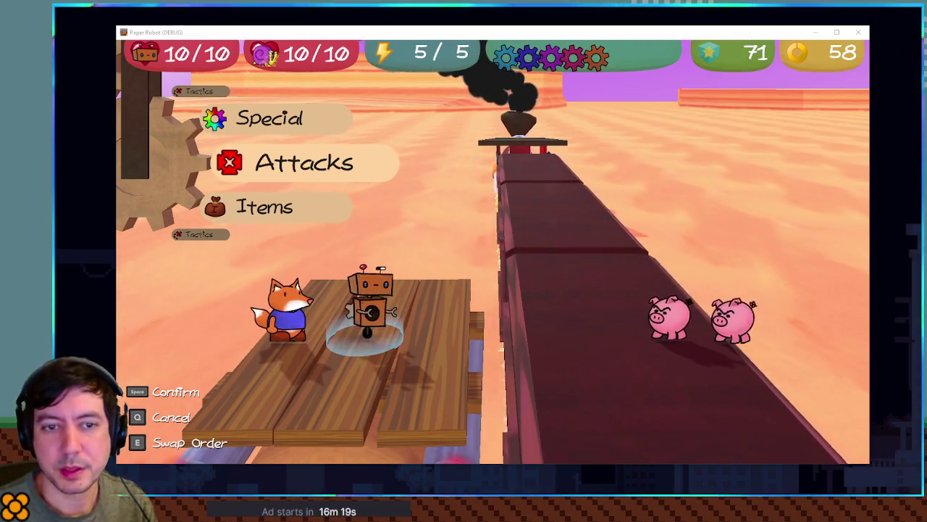
Step: Open and close the debug tools, then hit the first pig with Gear Spin
{"action": "key", "text": "F1"}
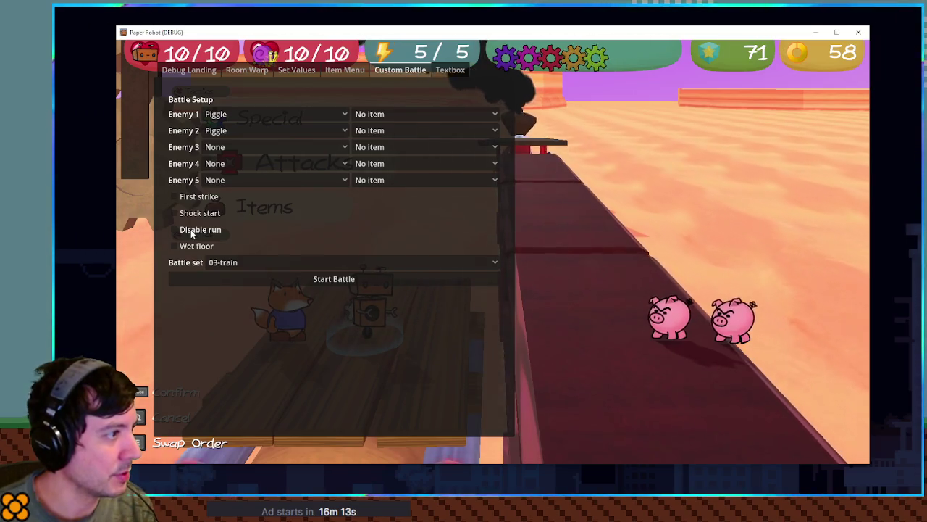
{"action": "key", "text": "Escape"}
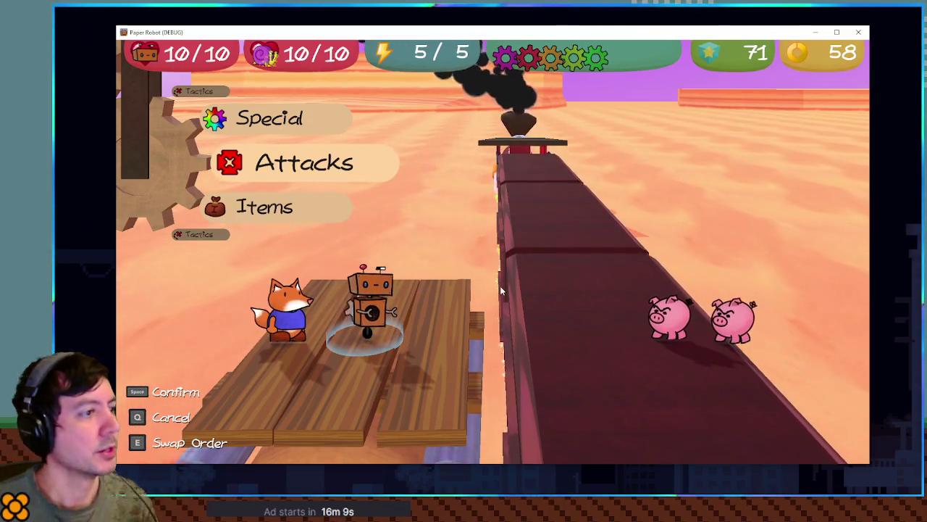
{"action": "key", "text": "space"}
{"action": "key", "text": "space"}
{"action": "key", "text": "space"}
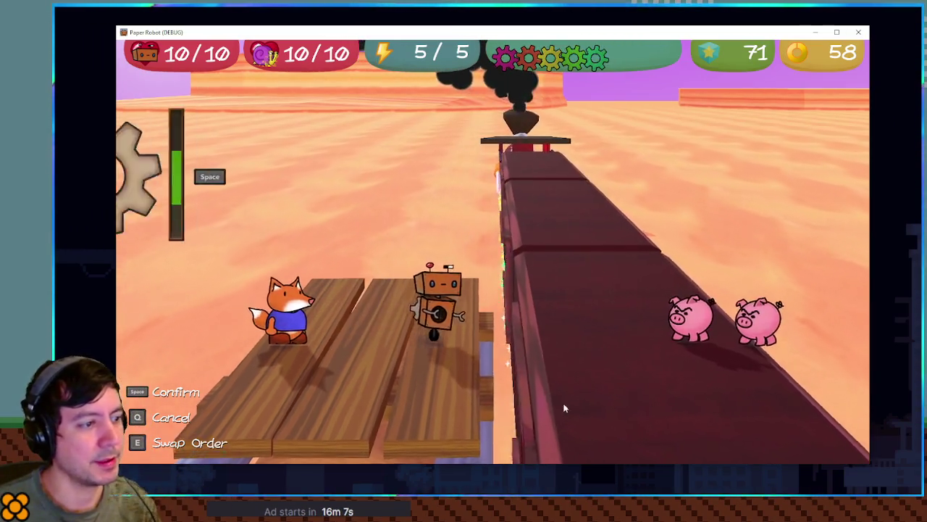
{"action": "key", "text": "space"}
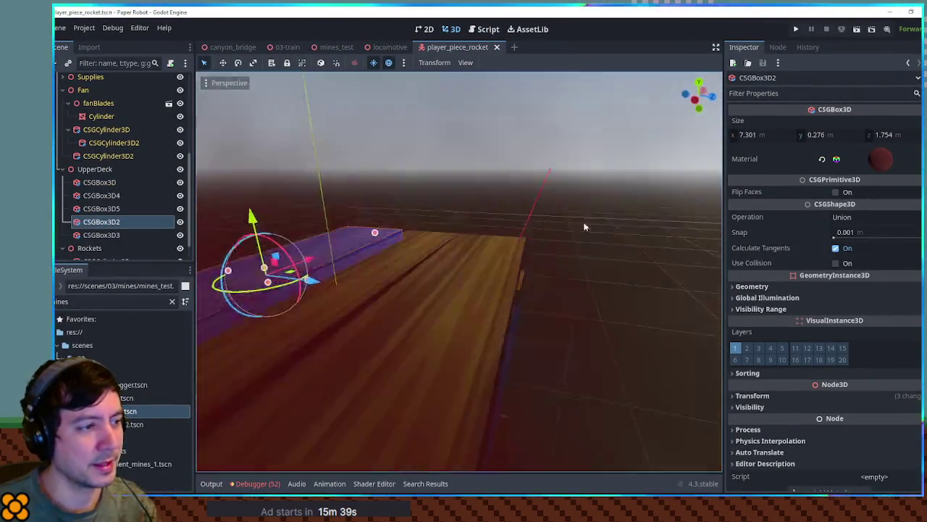
Step: Clear the plank box selection and switch to the 03-train scene, viewing the train's left side
{"action": "left_click", "coordinate": [584, 224]}
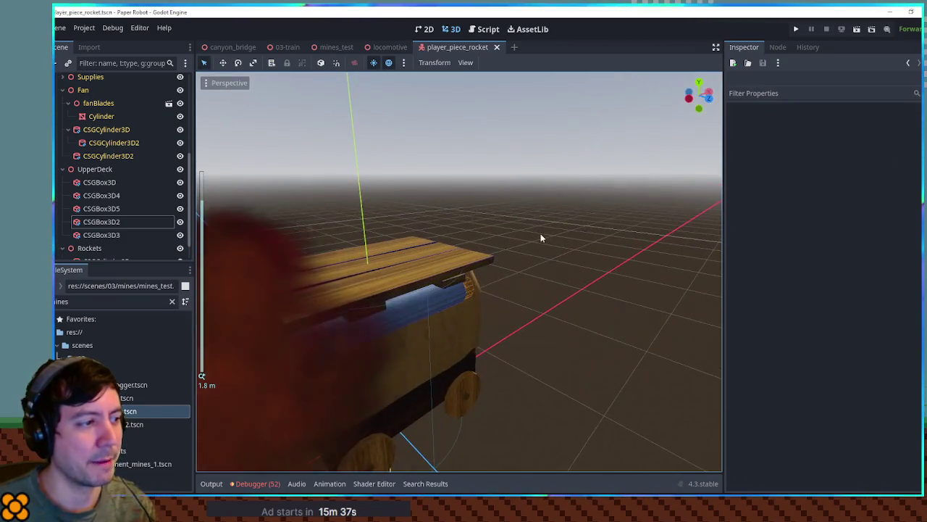
{"action": "left_click", "coordinate": [388, 47]}
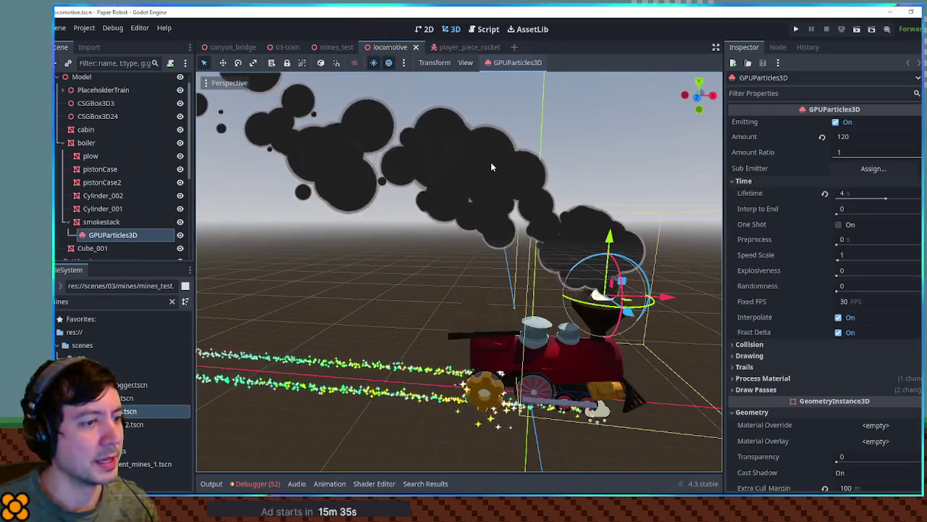
{"action": "left_click", "coordinate": [287, 47]}
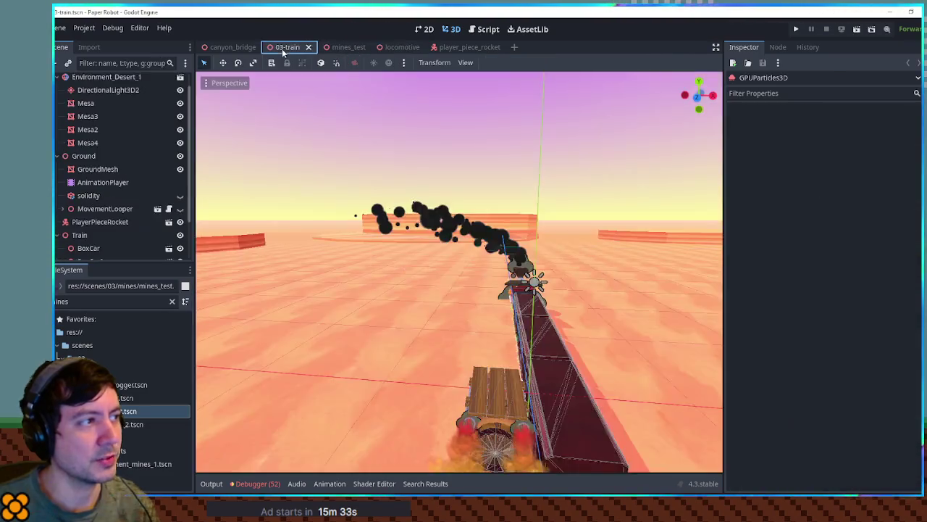
{"action": "mouse_move", "coordinate": [520, 268]}
{"action": "left_mouse_down"}
{"action": "mouse_move", "coordinate": [534, 286]}
{"action": "mouse_move", "coordinate": [559, 281]}
{"action": "mouse_move", "coordinate": [648, 314]}
{"action": "mouse_move", "coordinate": [568, 284]}
{"action": "mouse_move", "coordinate": [469, 282]}
{"action": "mouse_move", "coordinate": [582, 305]}
{"action": "mouse_move", "coordinate": [641, 268]}
{"action": "mouse_move", "coordinate": [459, 271]}
{"action": "mouse_move", "coordinate": [466, 244]}
{"action": "left_mouse_up"}
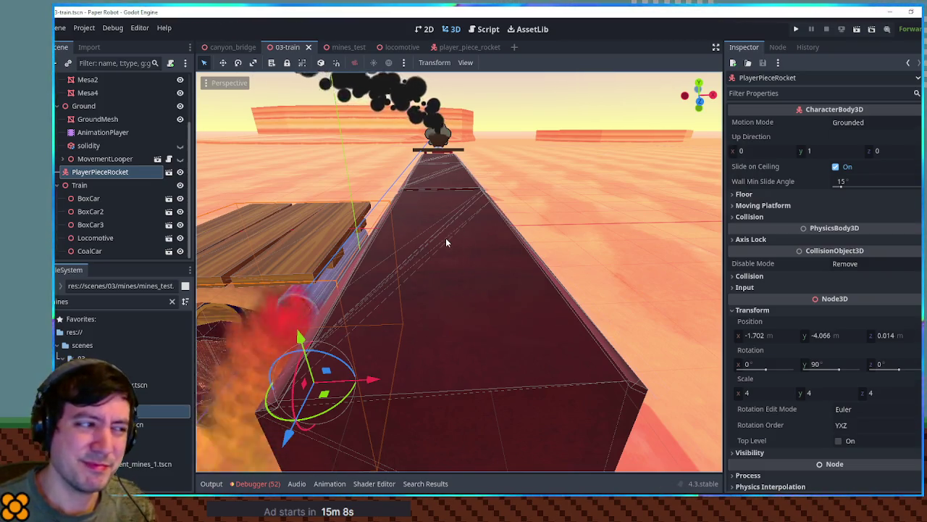
{"action": "scroll", "coordinate": [484, 252], "scroll_direction": "down", "scroll_amount": 5}
{"action": "scroll", "coordinate": [481, 240], "scroll_direction": "up", "scroll_amount": 5}
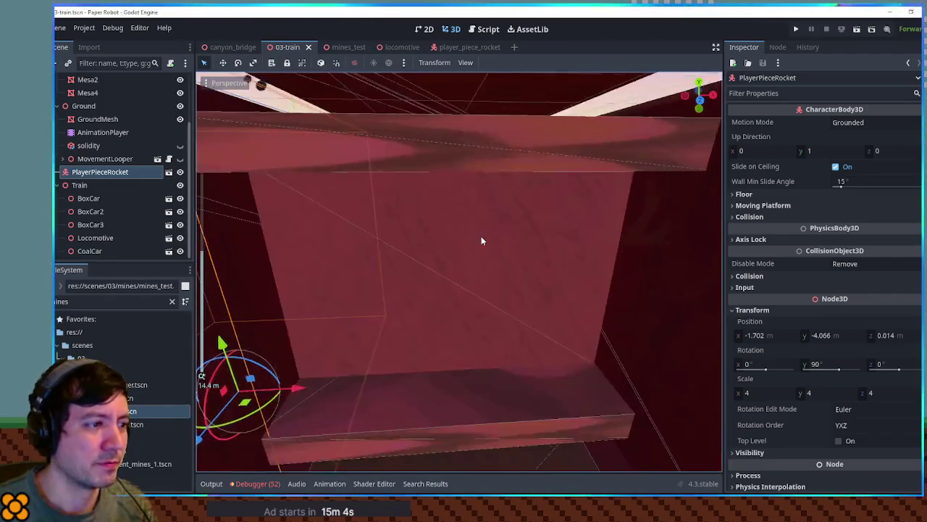
{"action": "scroll", "coordinate": [481, 241], "scroll_direction": "down", "scroll_amount": 5}
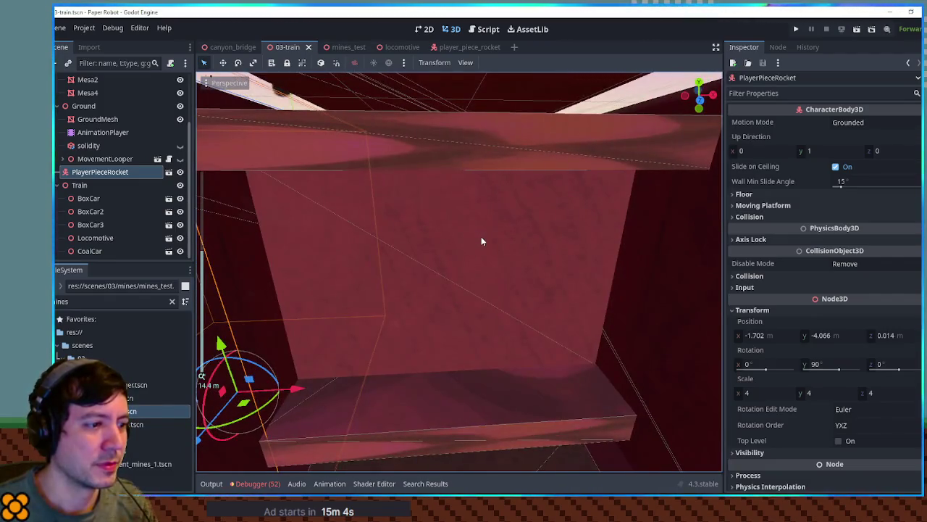
Step: View the train from behind, select and deselect the Mesa rock, then select the FileSystem filter text
{"action": "left_click_drag", "start_coordinate": [417, 250], "coordinate": [457, 245]}
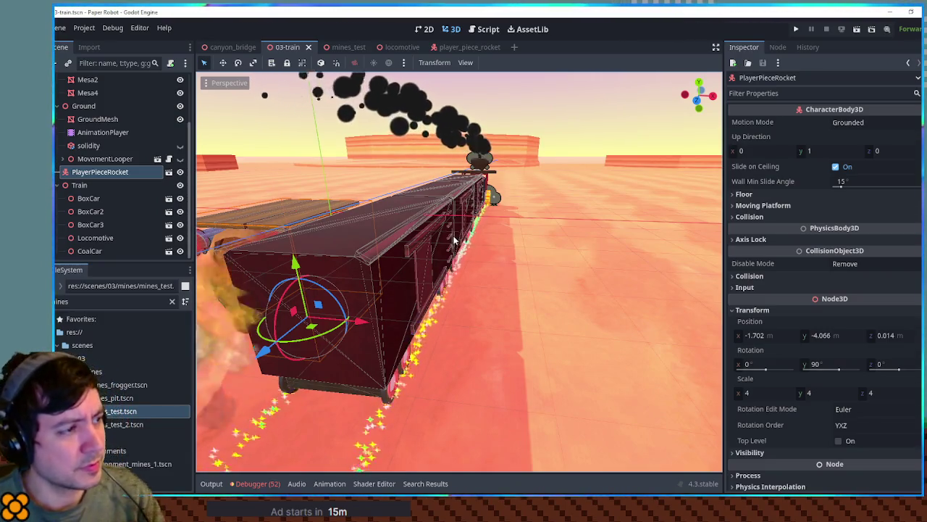
{"action": "mouse_move", "coordinate": [649, 221]}
{"action": "left_mouse_down"}
{"action": "mouse_move", "coordinate": [605, 232]}
{"action": "mouse_move", "coordinate": [559, 229]}
{"action": "mouse_move", "coordinate": [652, 199]}
{"action": "mouse_move", "coordinate": [688, 207]}
{"action": "mouse_move", "coordinate": [647, 226]}
{"action": "mouse_move", "coordinate": [609, 228]}
{"action": "left_mouse_up"}
{"action": "left_click", "coordinate": [684, 192]}
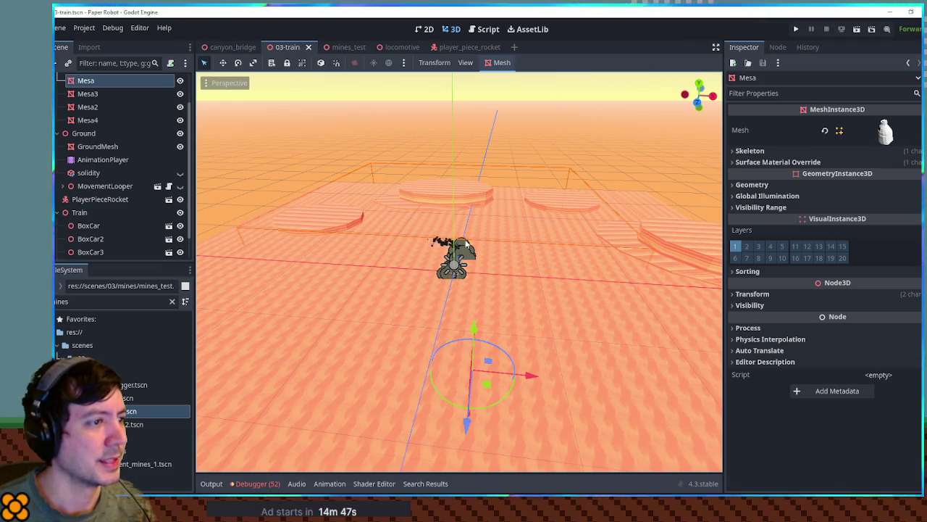
{"action": "scroll", "coordinate": [507, 225], "scroll_direction": "up", "scroll_amount": 5}
{"action": "left_click", "coordinate": [544, 122]}
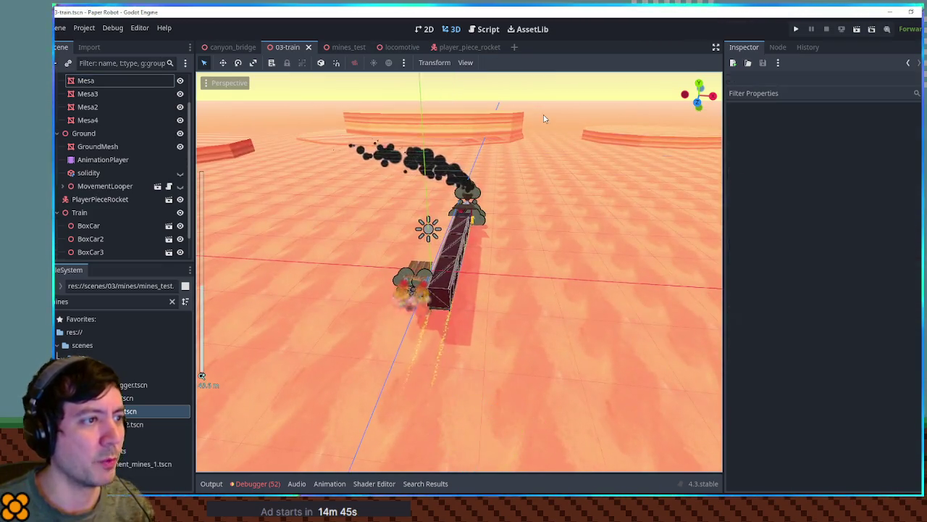
{"action": "scroll", "coordinate": [515, 175], "scroll_direction": "up", "scroll_amount": 5}
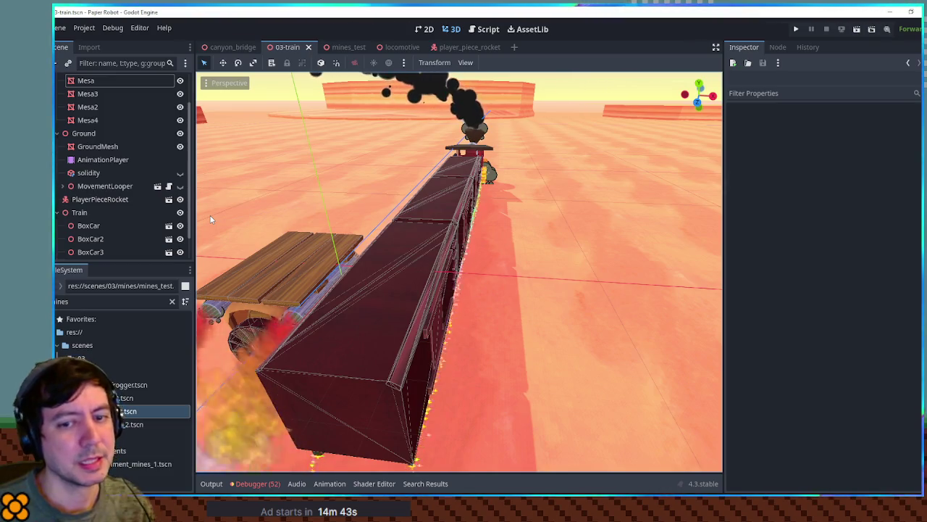
{"action": "double_click", "coordinate": [143, 300]}
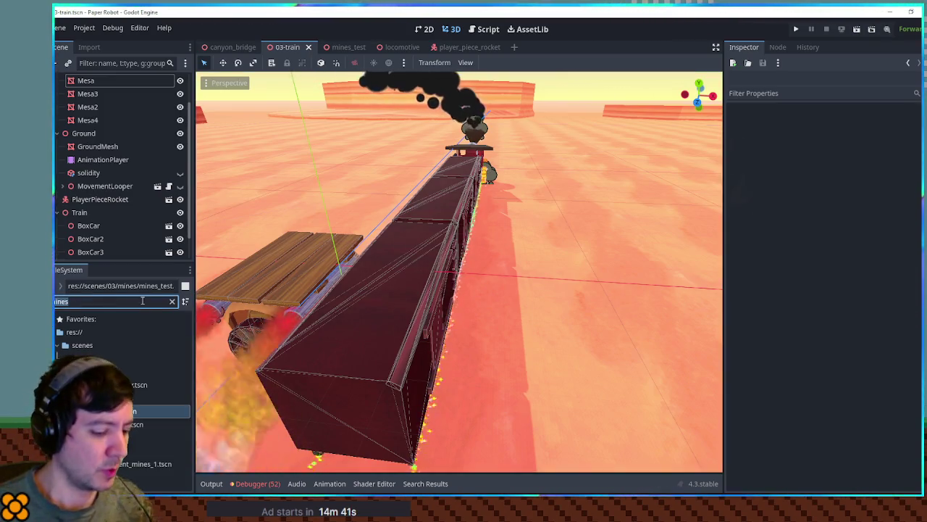
Step: Filter FileSystem for 'battle' and open BattleCameraHandler.gd
{"action": "type", "text": "battle"}
{"action": "scroll", "coordinate": [120, 384], "scroll_direction": "down", "scroll_amount": 5}
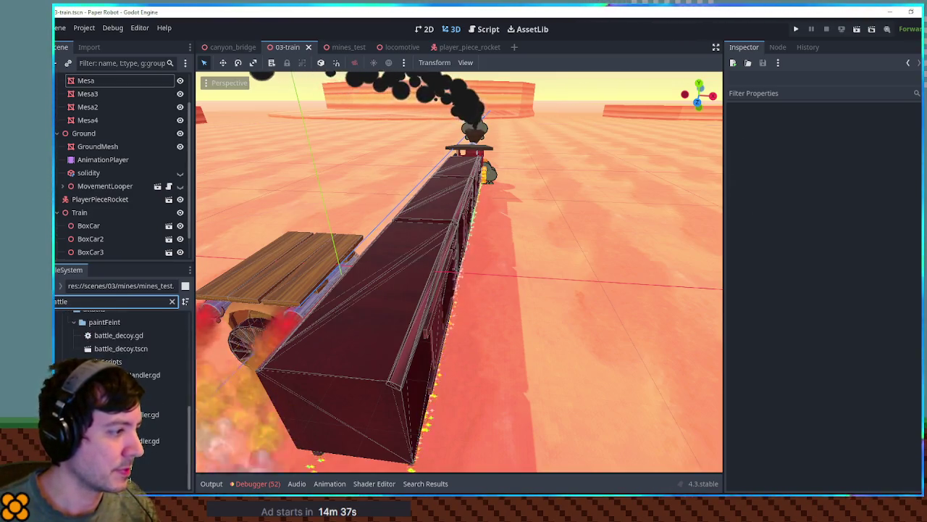
{"action": "double_click", "coordinate": [149, 414]}
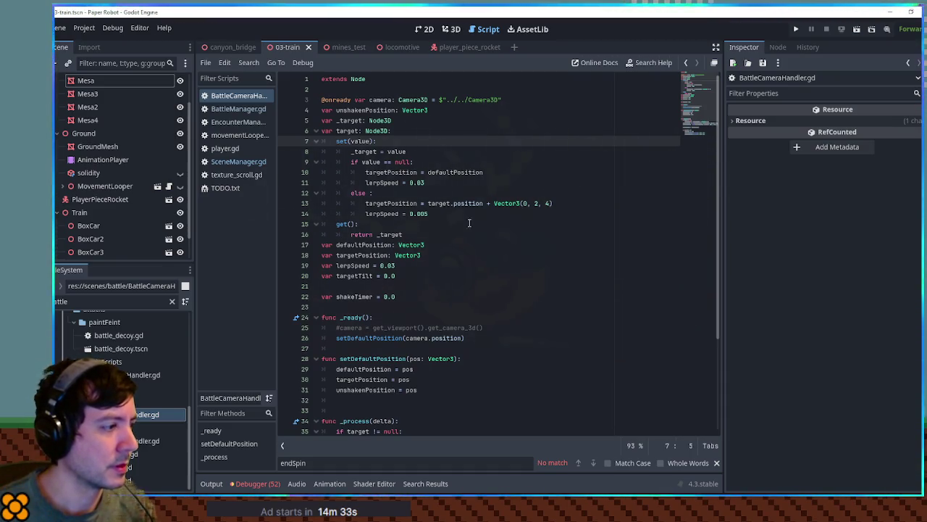
{"action": "left_click", "coordinate": [498, 284]}
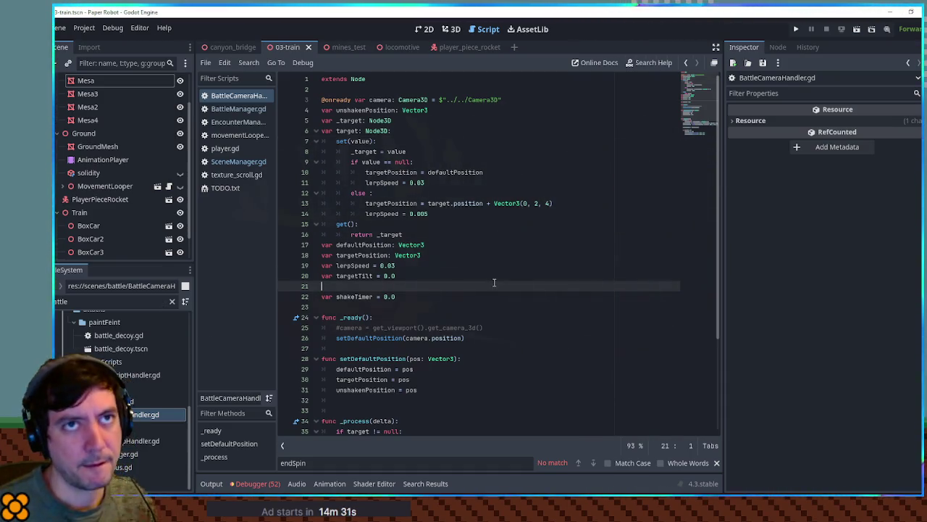
Step: Search all project files for '.dof' (3 matches in 2 files), then open battle.tscn
{"action": "key", "text": "ctrl+shift+f"}
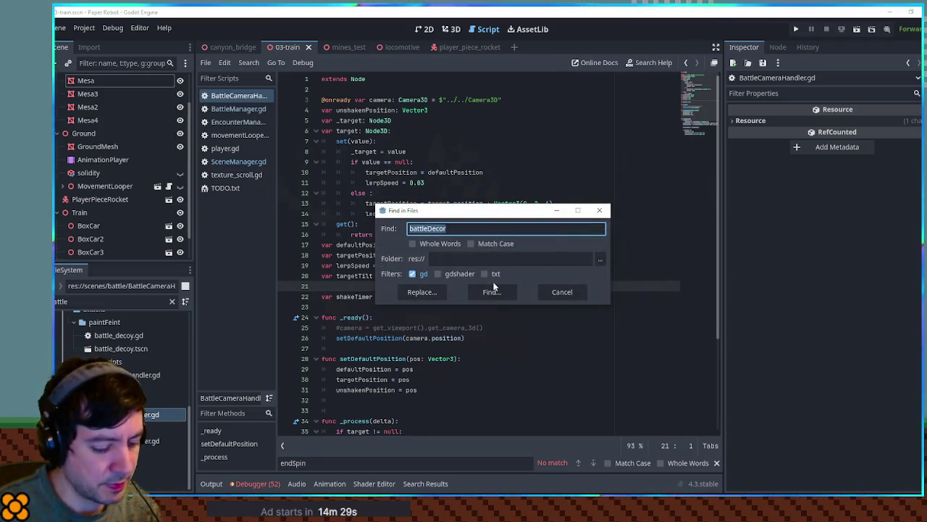
{"action": "type", "text": "na"}
{"action": "left_click", "coordinate": [493, 291]}
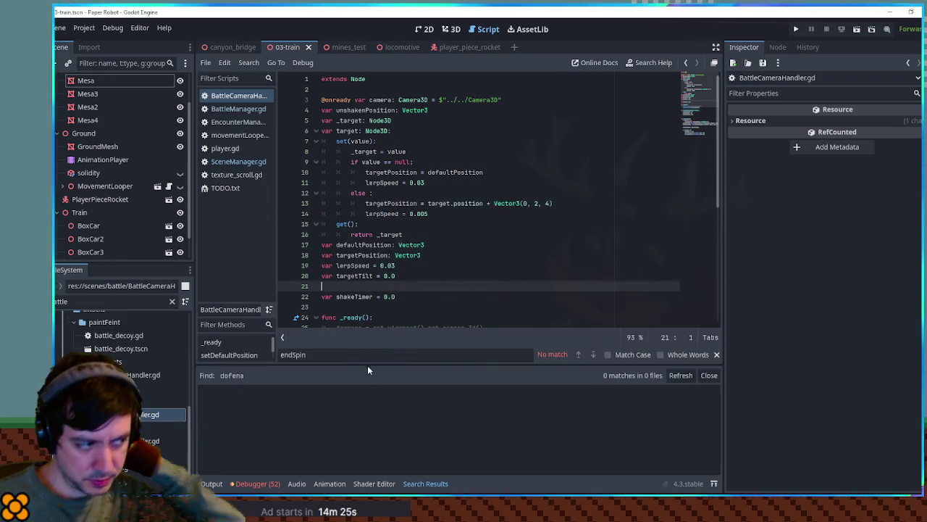
{"action": "key", "text": "ctrl+shift+f"}
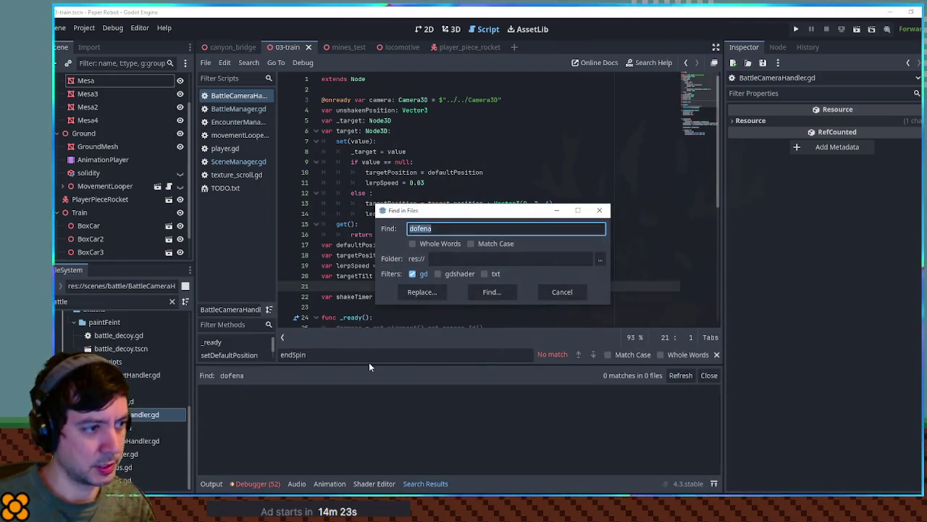
{"action": "type", "text": "dof"}
{"action": "key", "text": "Home"}
{"action": "type", "text": "."}
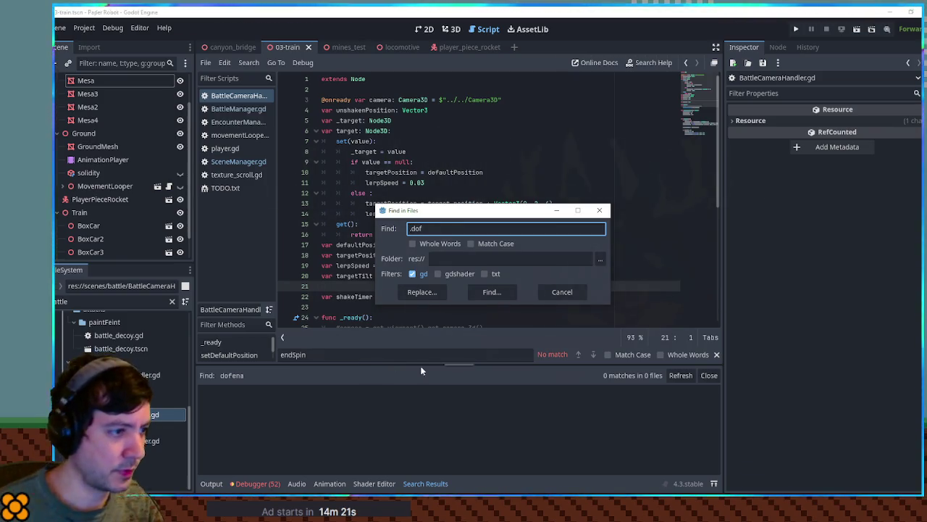
{"action": "left_click", "coordinate": [492, 292]}
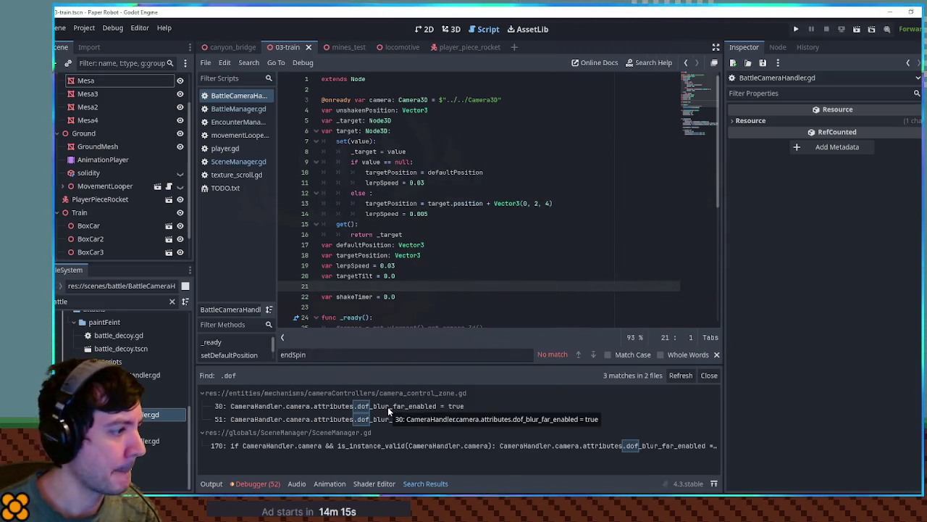
{"action": "double_click", "coordinate": [145, 388]}
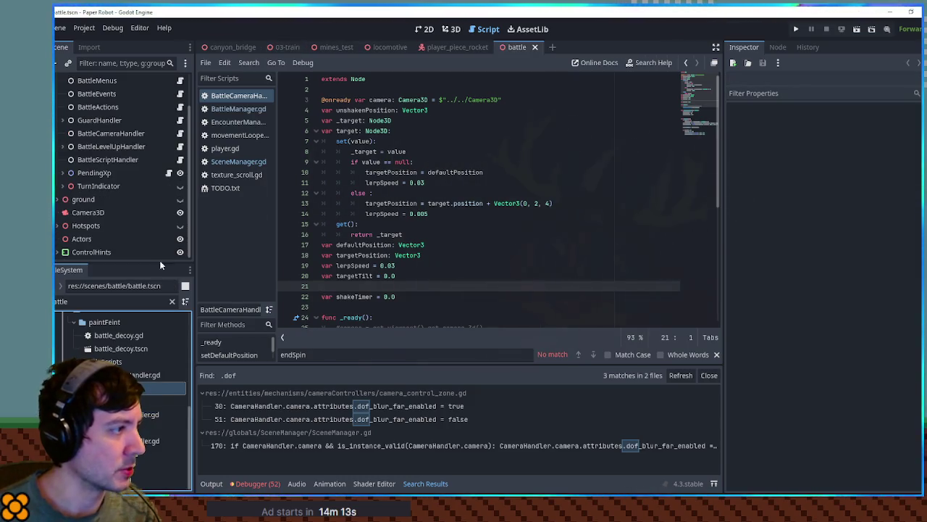
Step: Give the battle Camera3D new CameraAttributesPractical as its Attributes
{"action": "left_click", "coordinate": [111, 213]}
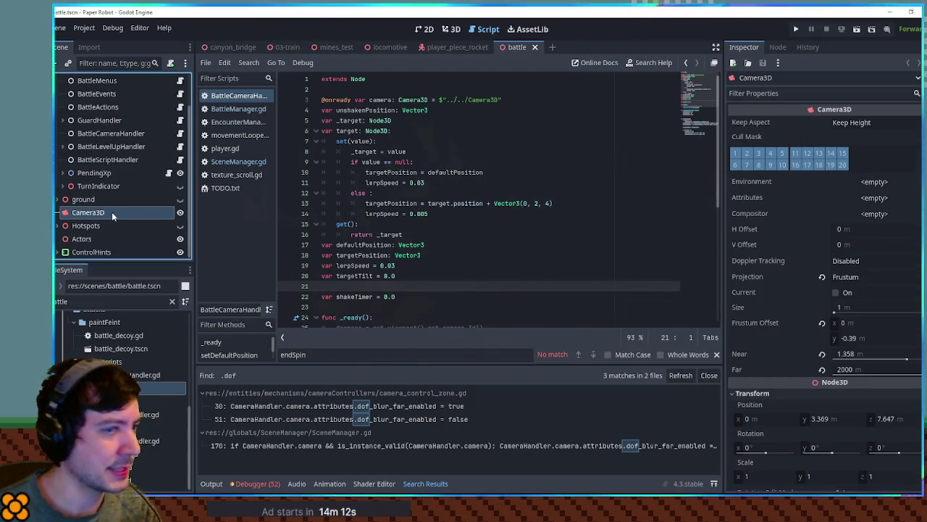
{"action": "left_click", "coordinate": [895, 206]}
{"action": "left_click", "coordinate": [906, 227]}
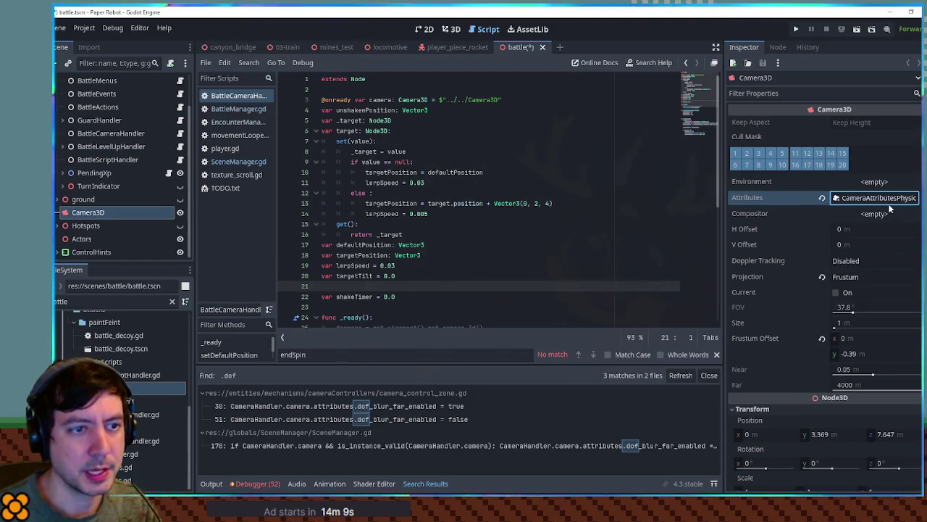
{"action": "left_click", "coordinate": [890, 198]}
{"action": "left_click", "coordinate": [896, 197]}
{"action": "left_click", "coordinate": [896, 218]}
Step: Enable far DOF blur at 50 m distance with transition 10 and save the scene
{"action": "left_click", "coordinate": [754, 211]}
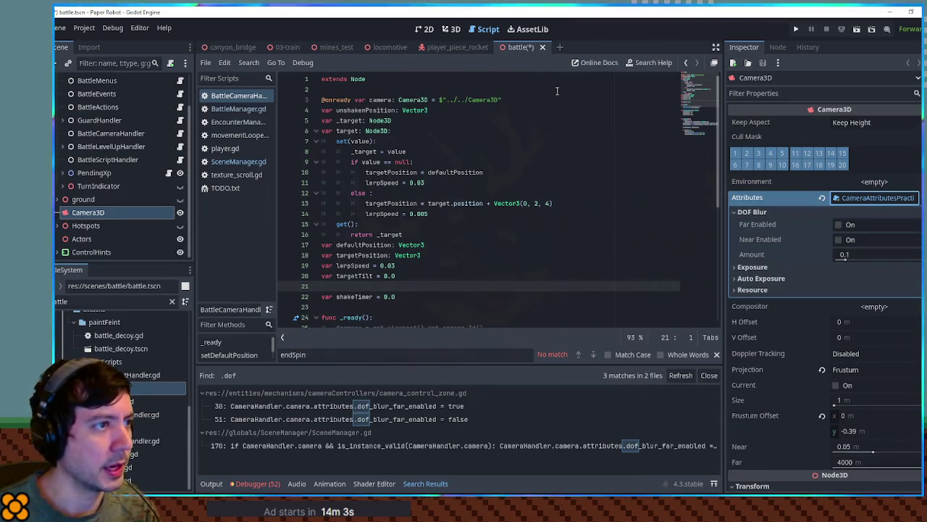
{"action": "left_click", "coordinate": [839, 225]}
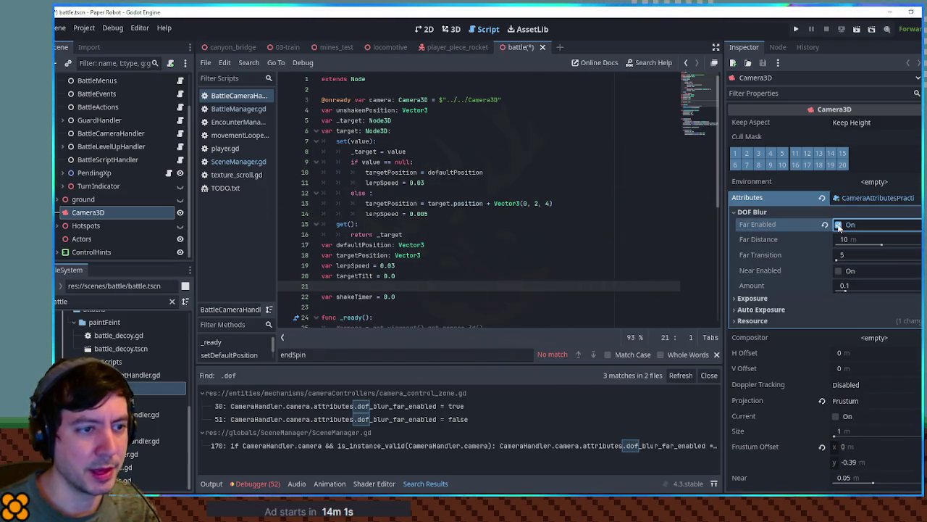
{"action": "left_click", "coordinate": [849, 240]}
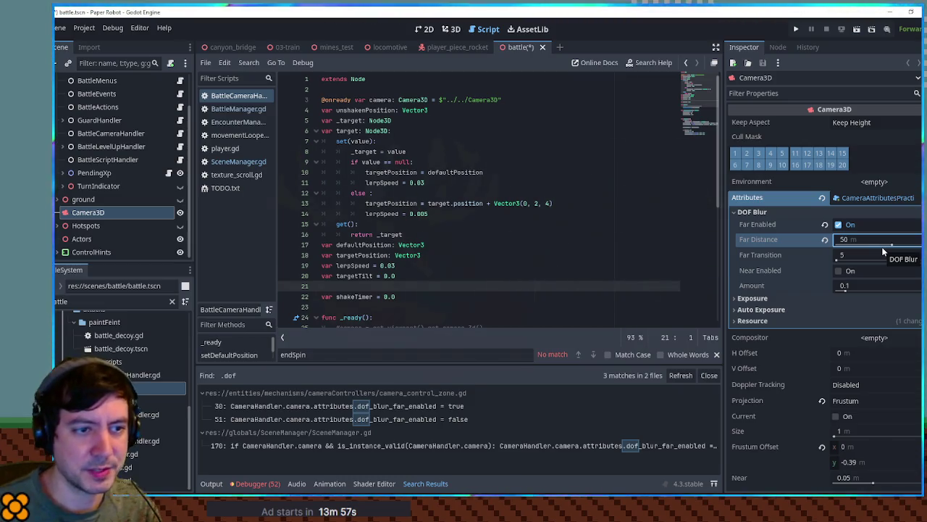
{"action": "left_click", "coordinate": [878, 254]}
{"action": "type", "text": "10"}
{"action": "key", "text": "ctrl+s"}
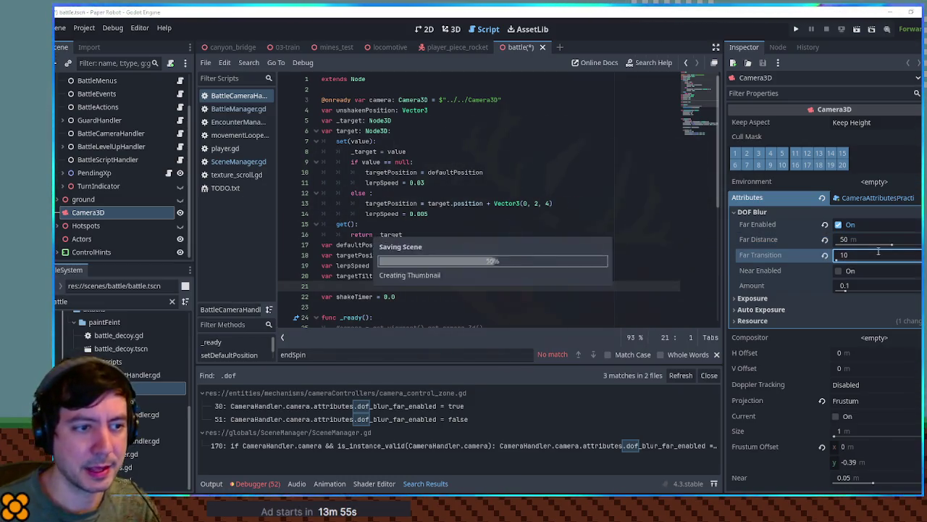
{"action": "left_click", "coordinate": [328, 46]}
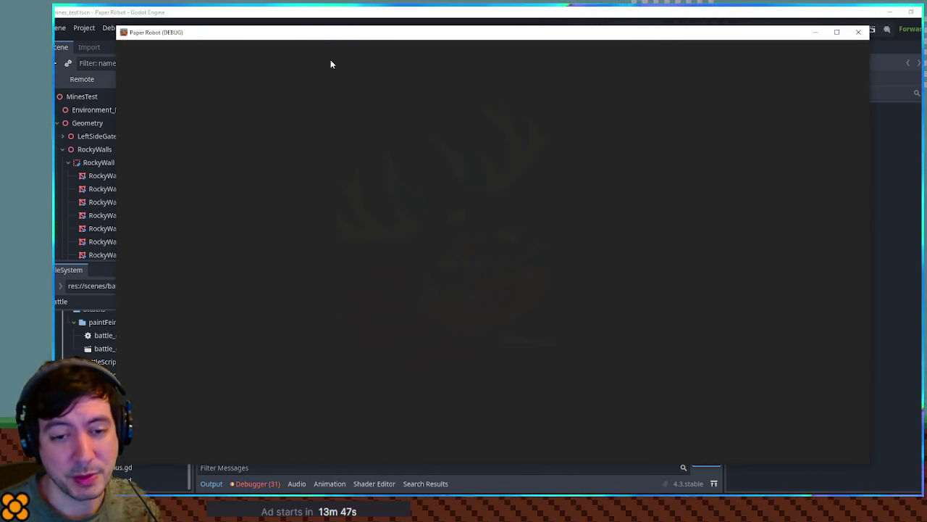
Step: Start a debug custom battle with Prickle as Enemy 1 on the 03-train set, then restart it
{"action": "key", "text": "grave"}
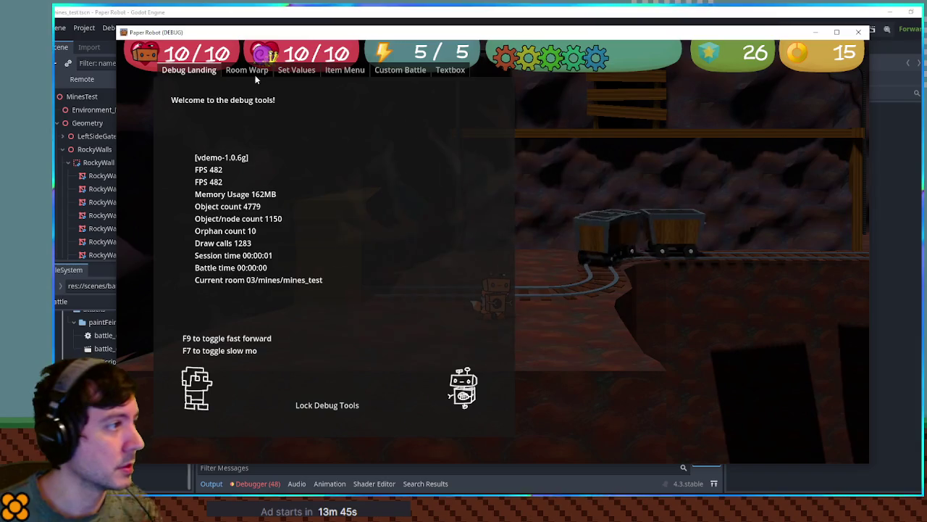
{"action": "left_click", "coordinate": [400, 69]}
{"action": "left_click", "coordinate": [236, 114]}
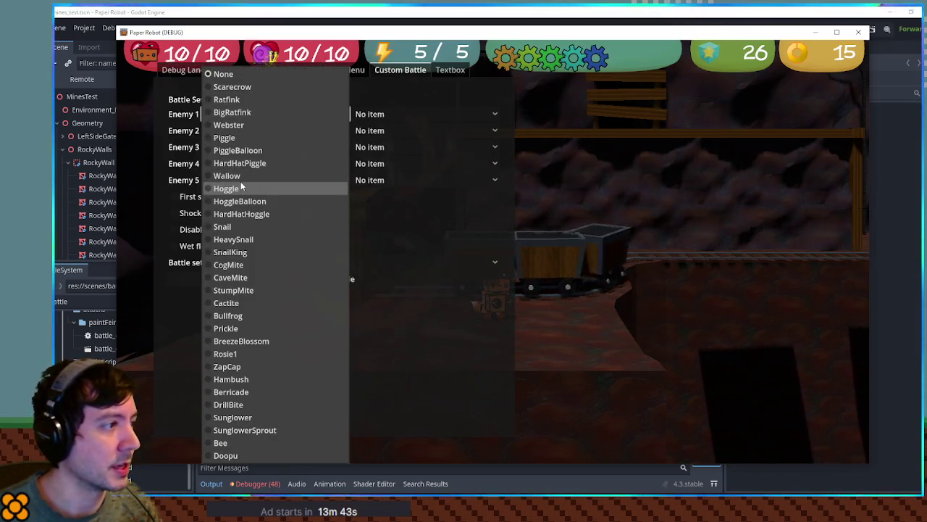
{"action": "left_click", "coordinate": [242, 328]}
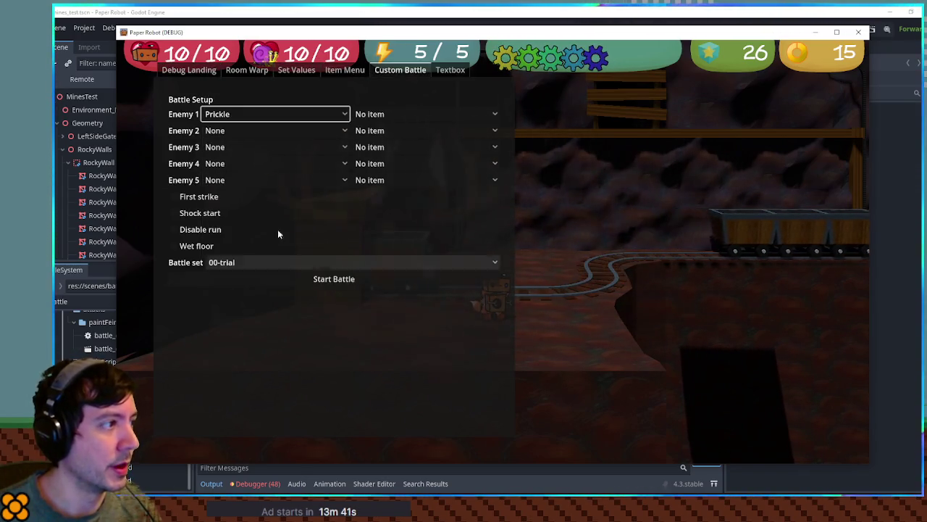
{"action": "left_click", "coordinate": [239, 262]}
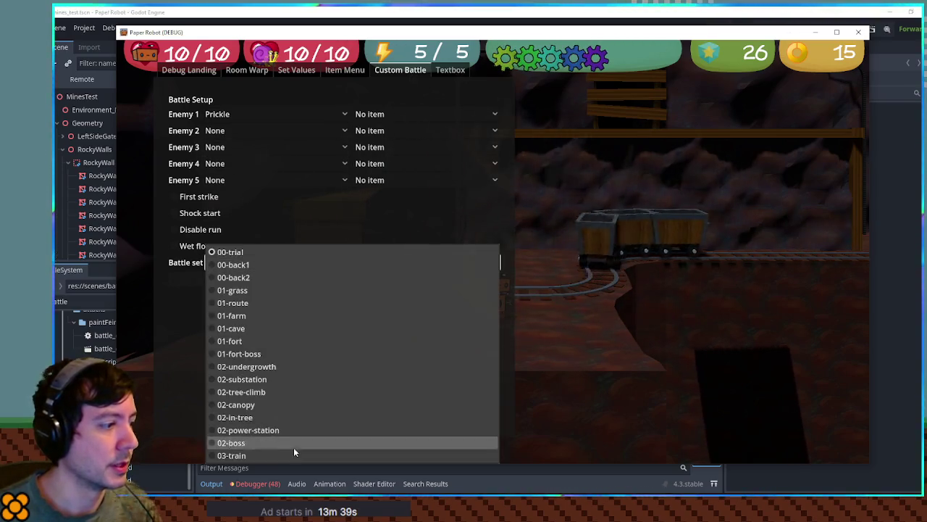
{"action": "left_click", "coordinate": [294, 454]}
{"action": "left_click", "coordinate": [335, 277]}
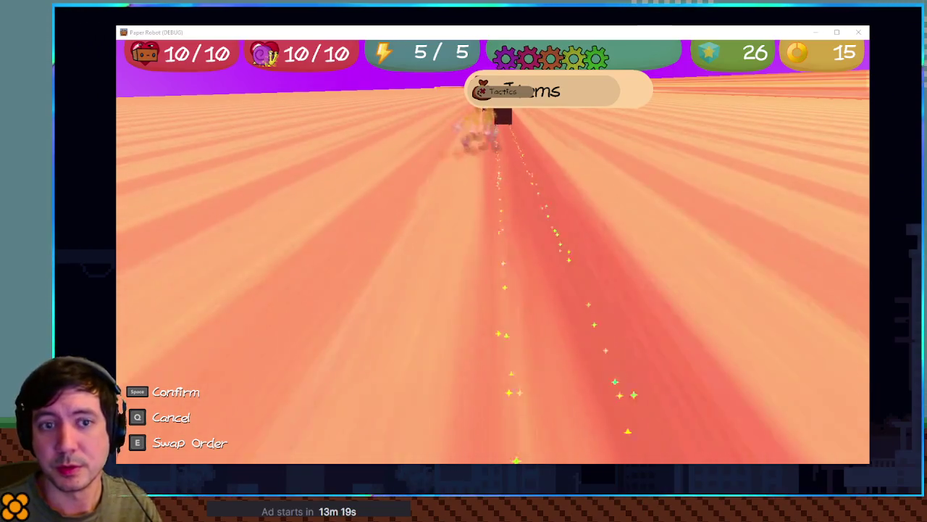
{"action": "key", "text": "F1"}
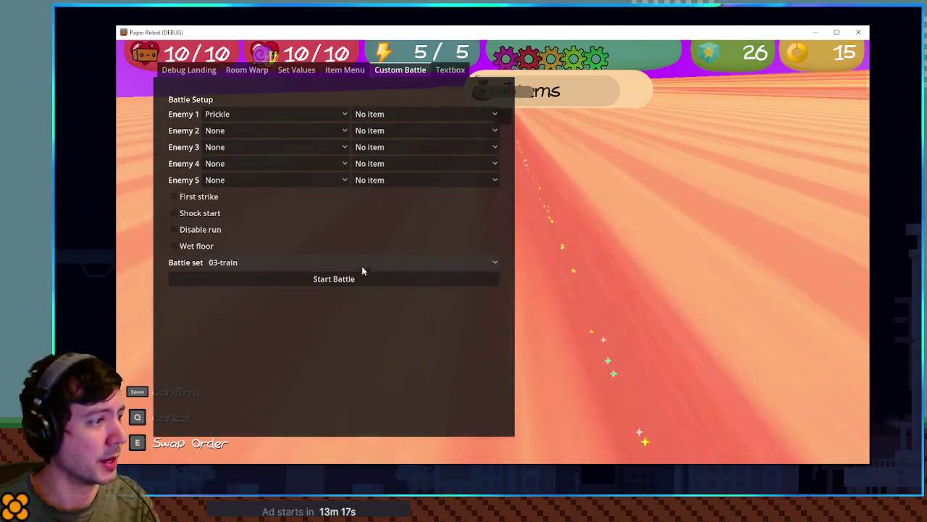
{"action": "left_click", "coordinate": [352, 279]}
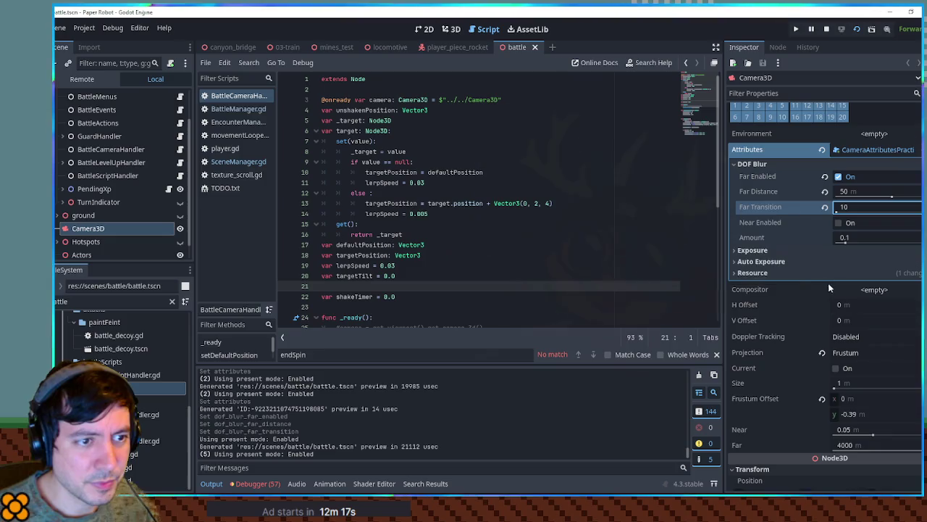
Step: Filter FileSystem for 'camera', inspect camera_3d.tscn's Camera3D, then run the battle scene with F6
{"action": "scroll", "coordinate": [849, 321], "scroll_direction": "down", "scroll_amount": 3}
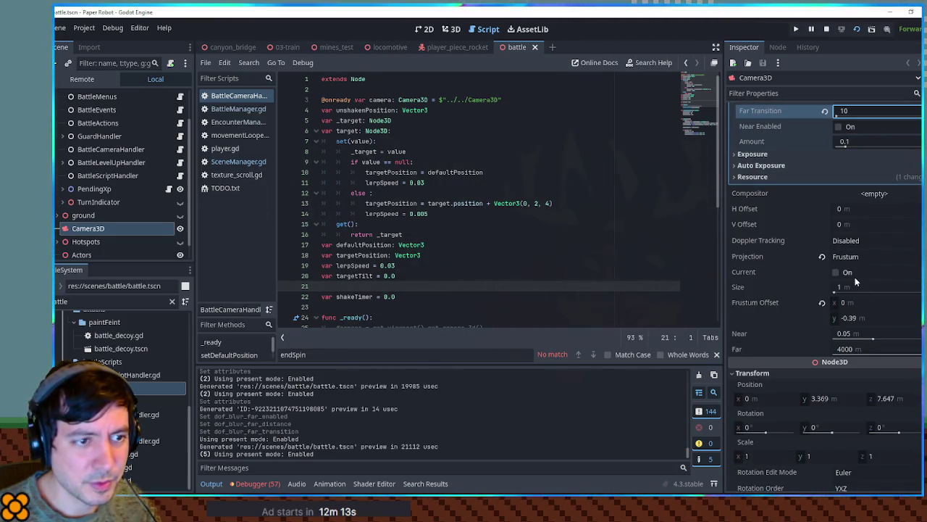
{"action": "double_click", "coordinate": [109, 301]}
{"action": "type", "text": "camera"}
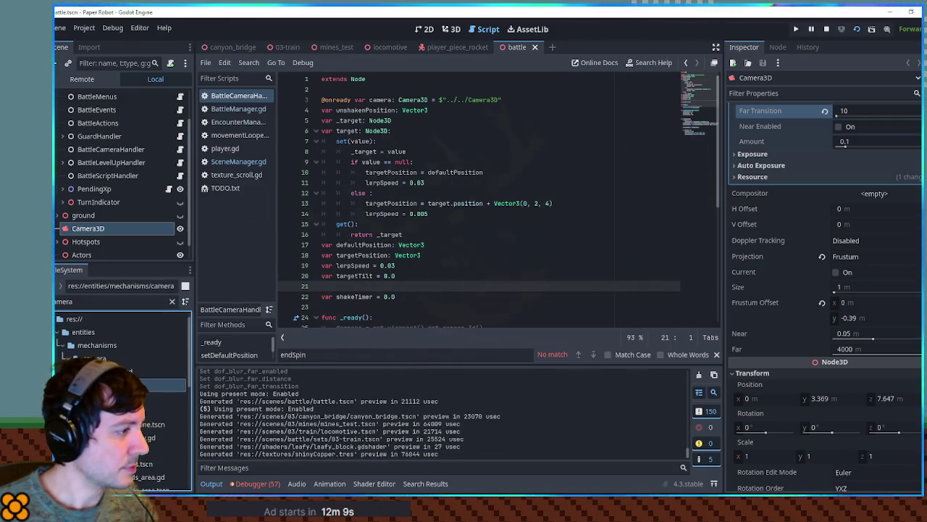
{"action": "double_click", "coordinate": [109, 384]}
{"action": "scroll", "coordinate": [870, 351], "scroll_direction": "down", "scroll_amount": 3}
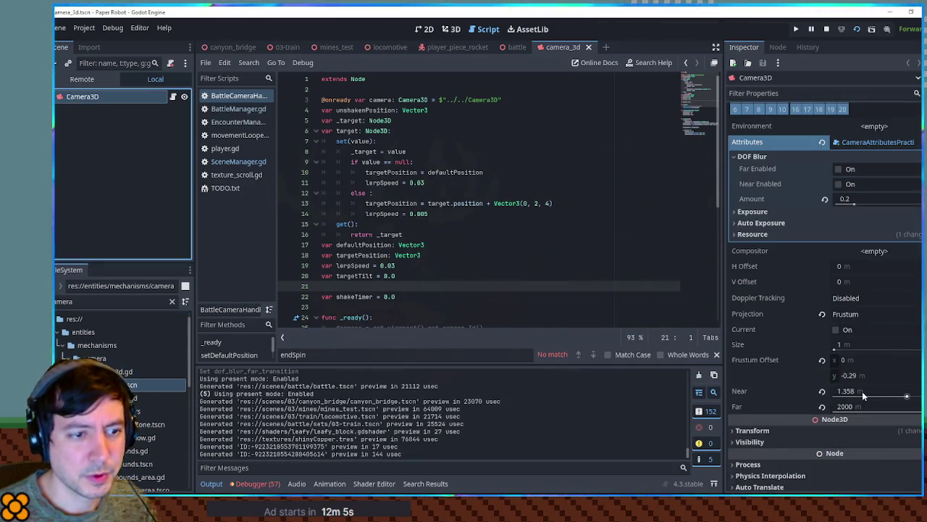
{"action": "mouse_move", "coordinate": [735, 392]}
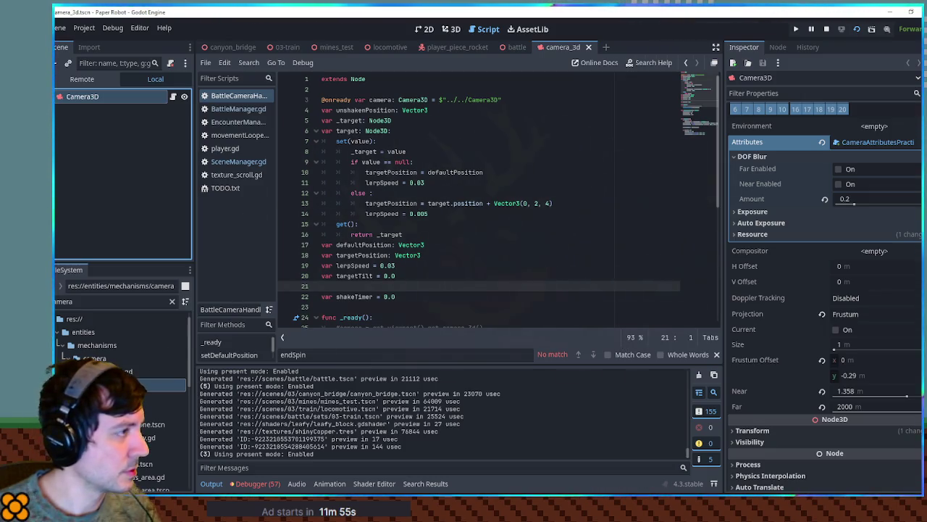
{"action": "left_click", "coordinate": [517, 47]}
{"action": "key", "text": "F6"}
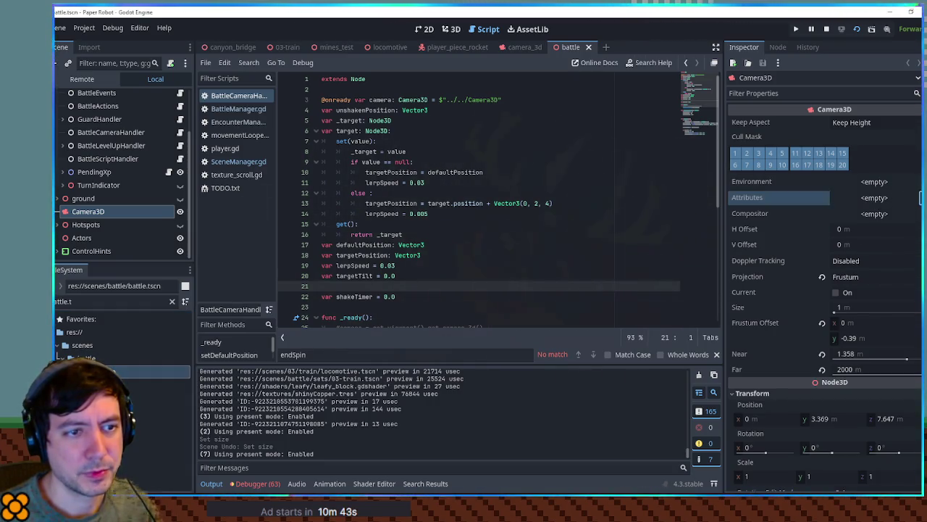
Step: Give the battle Camera3D new CameraAttributesPractical and save the scene
{"action": "left_click", "coordinate": [922, 198]}
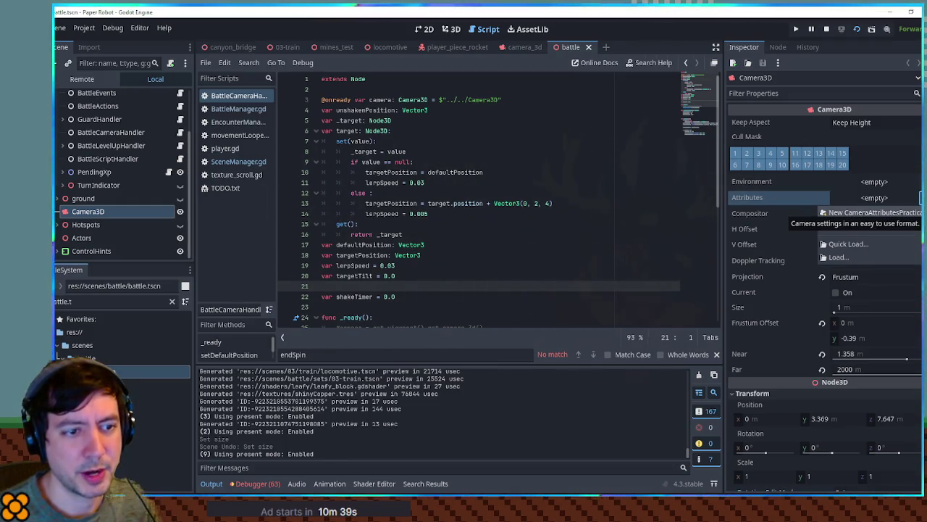
{"action": "left_click", "coordinate": [874, 212]}
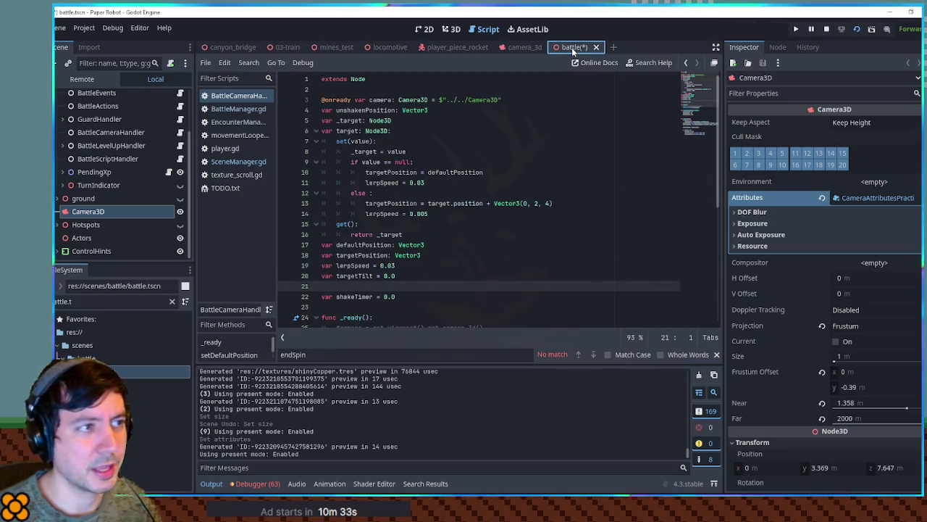
{"action": "key", "text": "ctrl+s"}
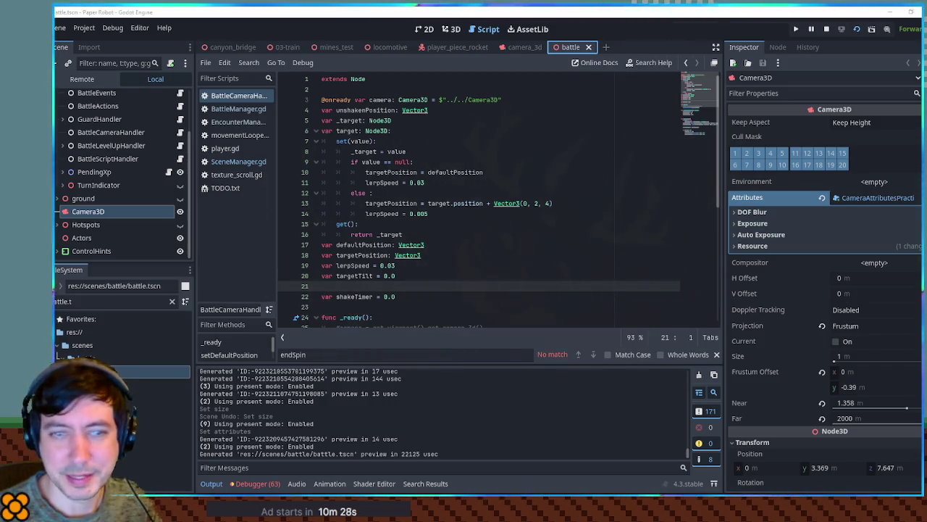
Step: Enable far DOF blur at 50 m with a 10 m transition, save, and minimize the editor
{"action": "left_click", "coordinate": [842, 210]}
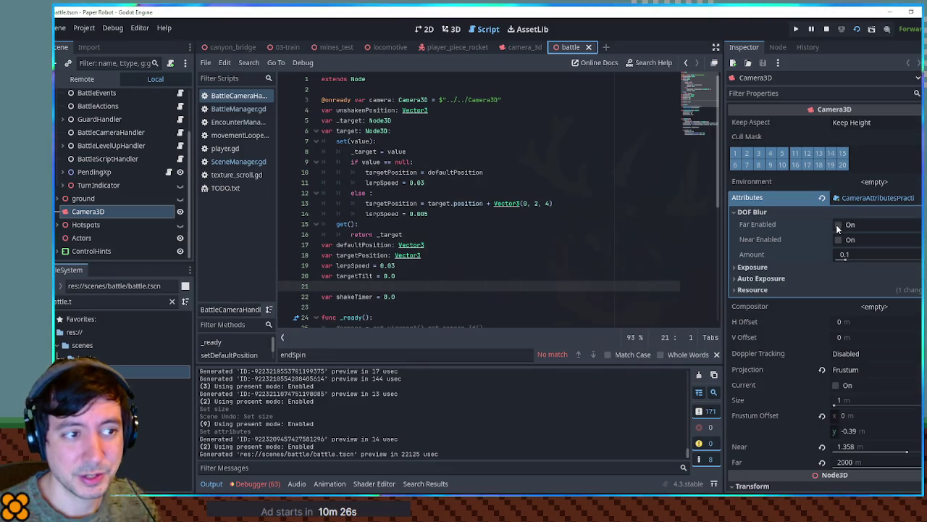
{"action": "left_click", "coordinate": [838, 226]}
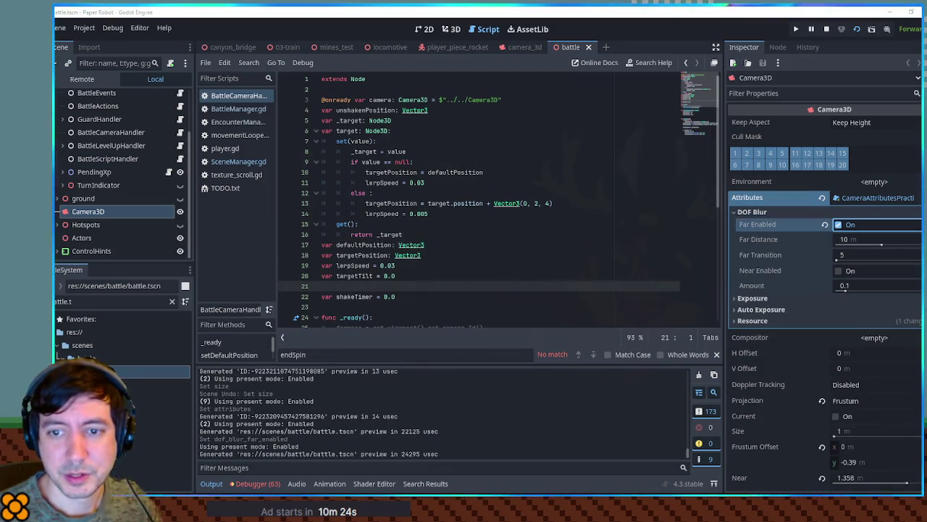
{"action": "left_click", "coordinate": [854, 240]}
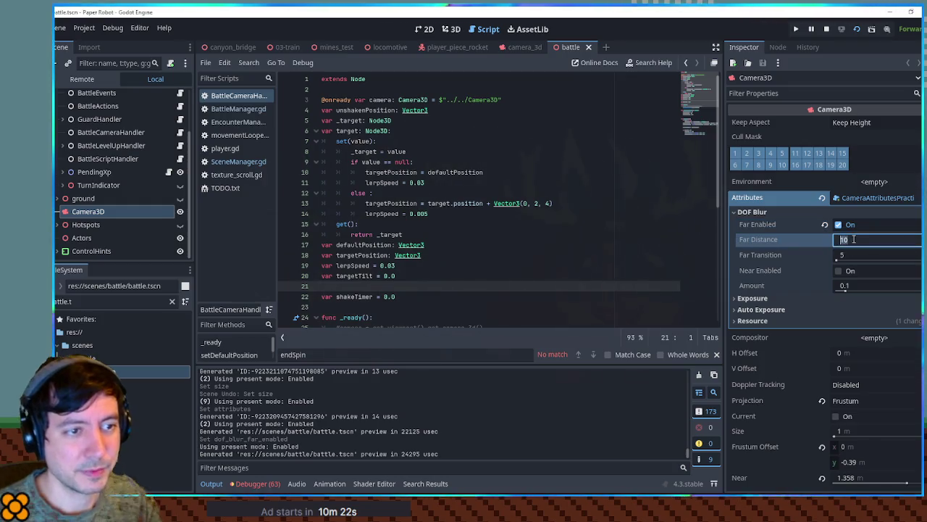
{"action": "type", "text": "50"}
{"action": "left_click", "coordinate": [862, 255]}
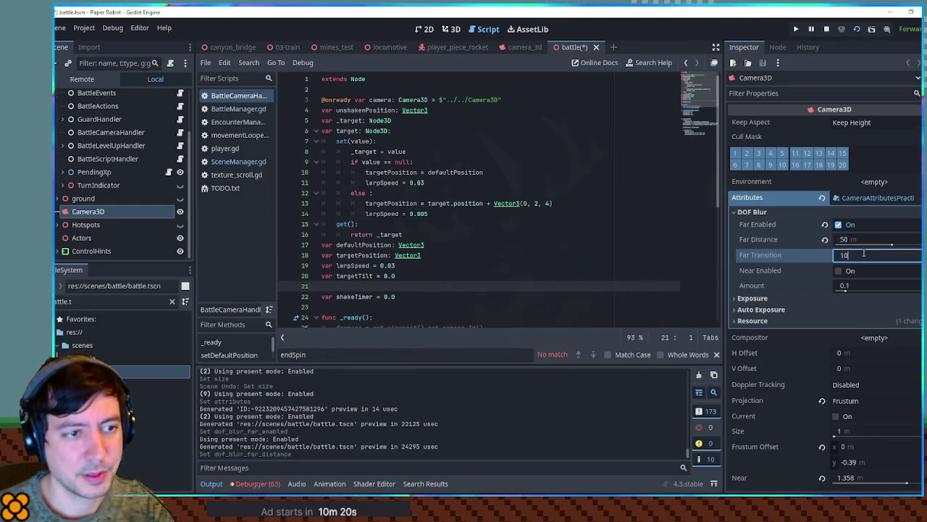
{"action": "type", "text": "10"}
{"action": "key", "text": "ctrl+s"}
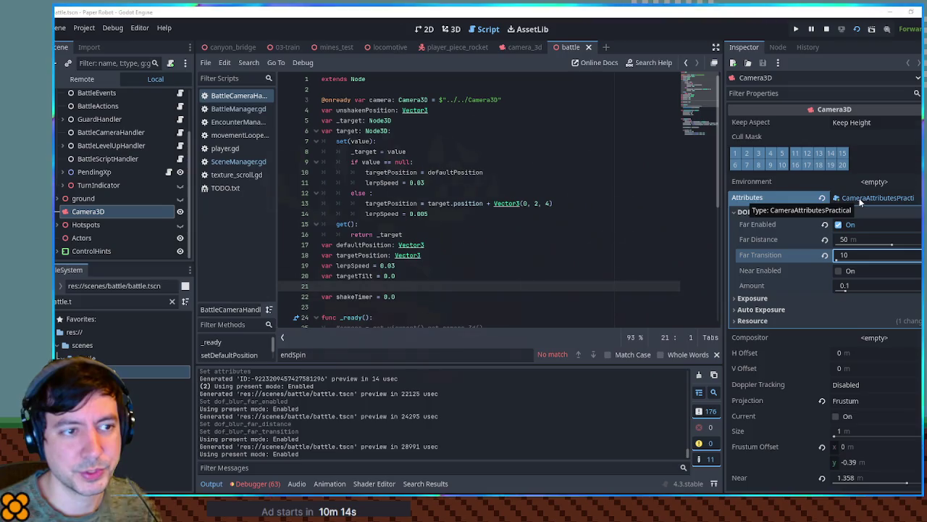
{"action": "right_click", "coordinate": [859, 198]}
{"action": "key", "text": "Escape"}
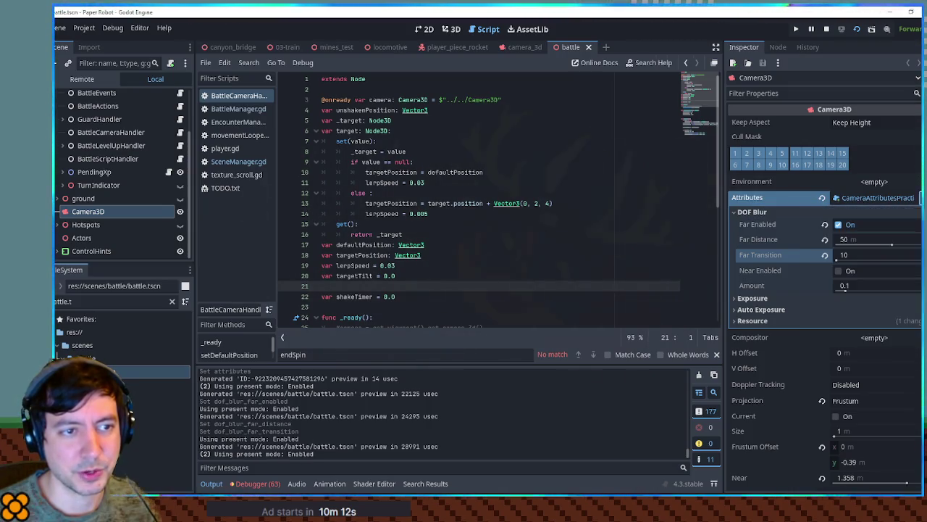
{"action": "left_click", "coordinate": [889, 12]}
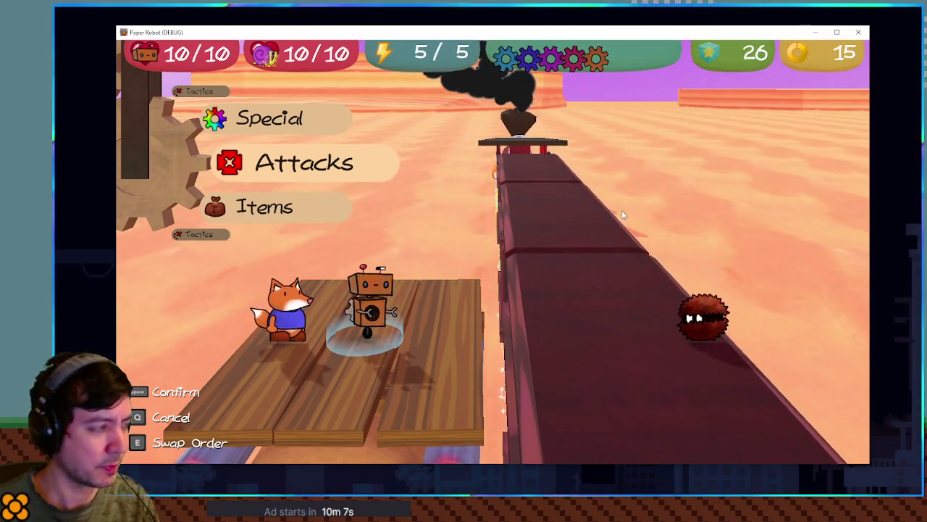
Step: Restart the Prickle custom battle twice from the debug overlay to check the blurred desert
{"action": "key", "text": "F1"}
{"action": "left_click", "coordinate": [283, 280]}
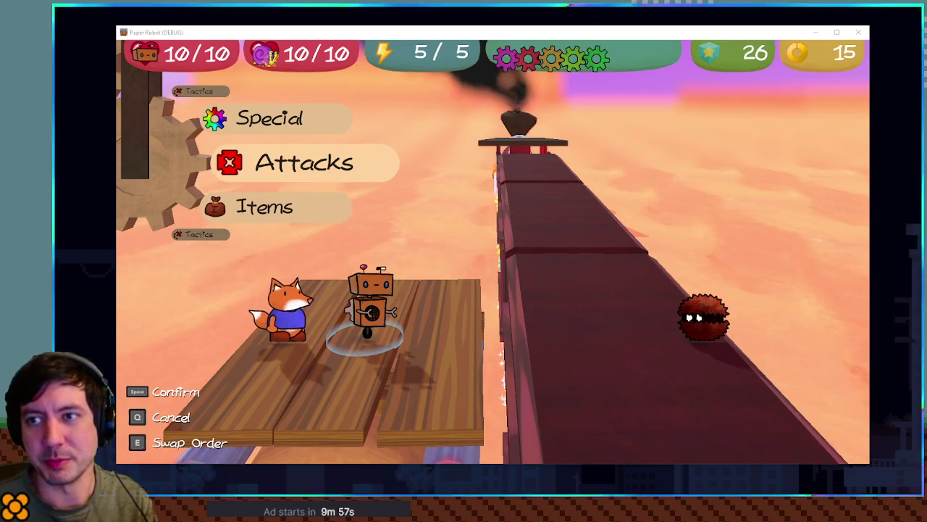
{"action": "key", "text": "F1"}
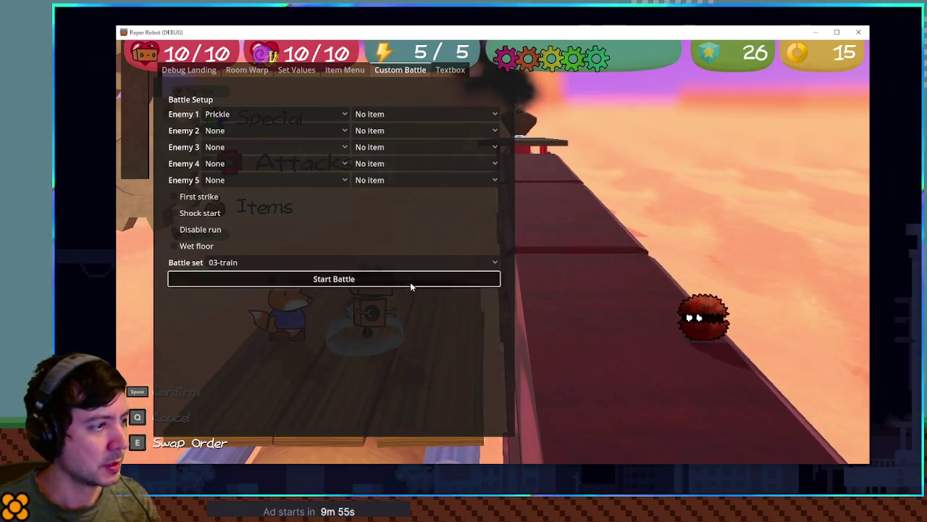
{"action": "left_click", "coordinate": [410, 280]}
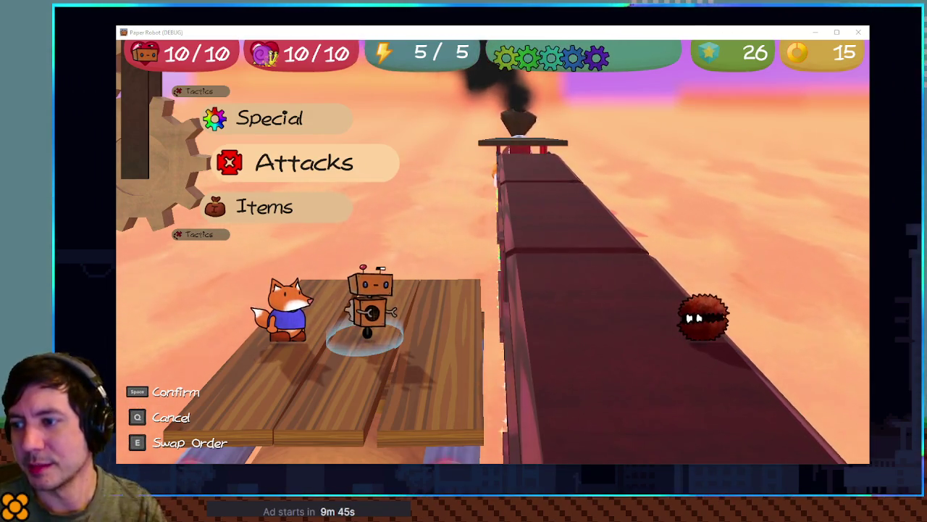
{"action": "left_click", "coordinate": [681, 227]}
{"action": "key", "text": "F1"}
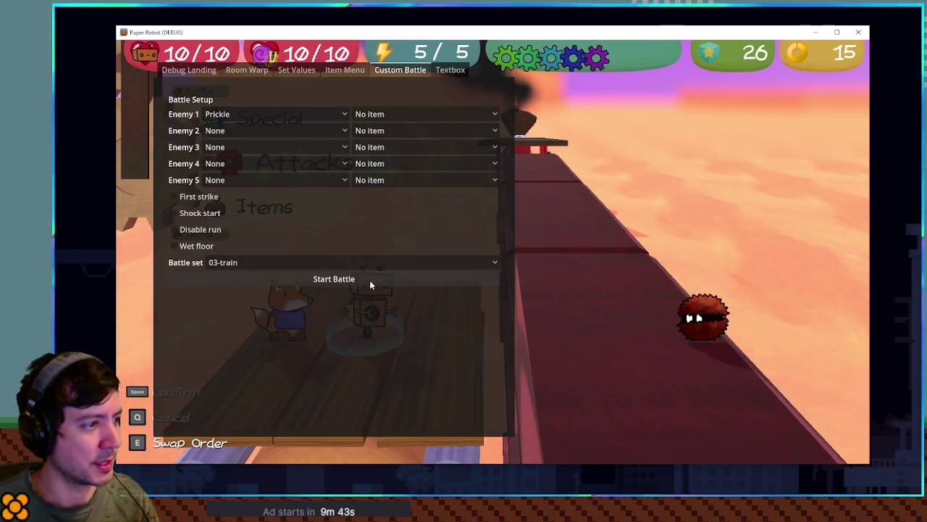
Step: Restart the 03-train custom battle twice from the debug overlay to check the far blur
{"action": "left_click", "coordinate": [369, 280]}
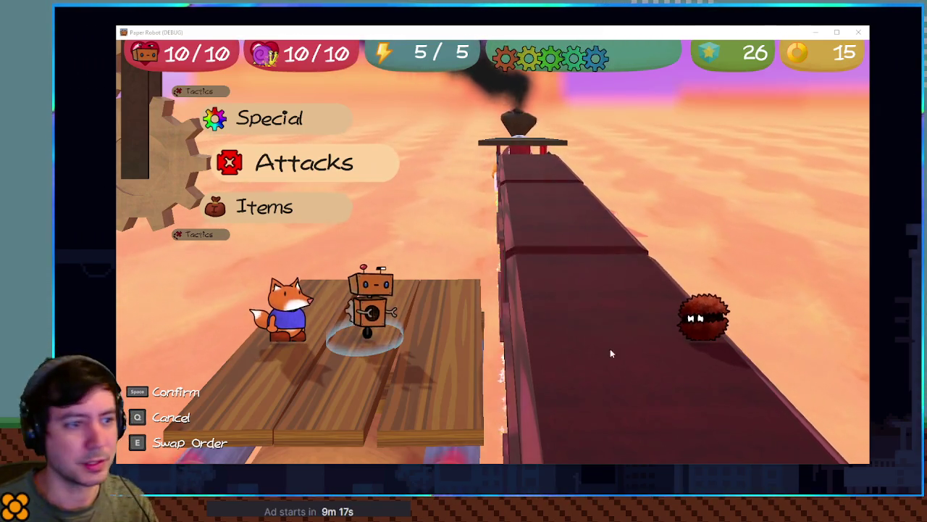
{"action": "key", "text": "F1"}
{"action": "left_click", "coordinate": [319, 280]}
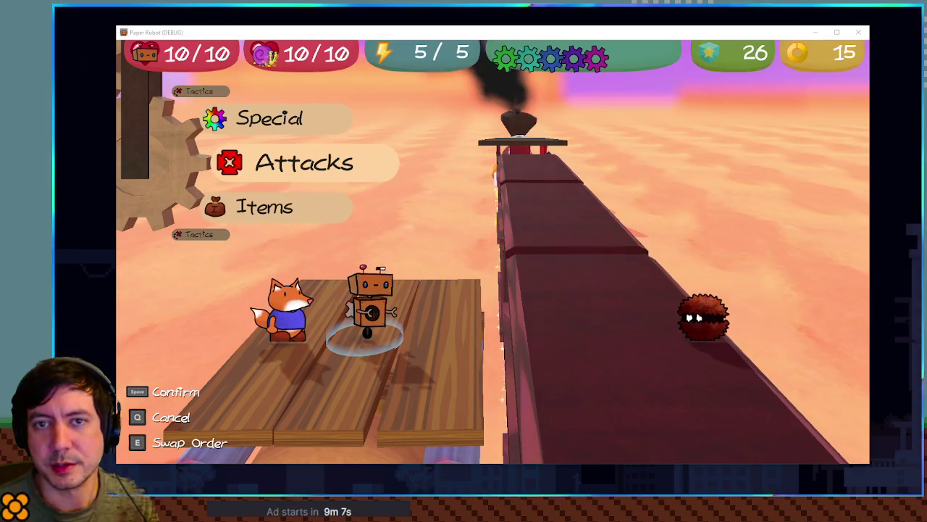
Step: Back in Godot, with far DOF blur at 100 m and 30 m transition, view the locomotive scene
{"action": "key", "text": "alt+Tab"}
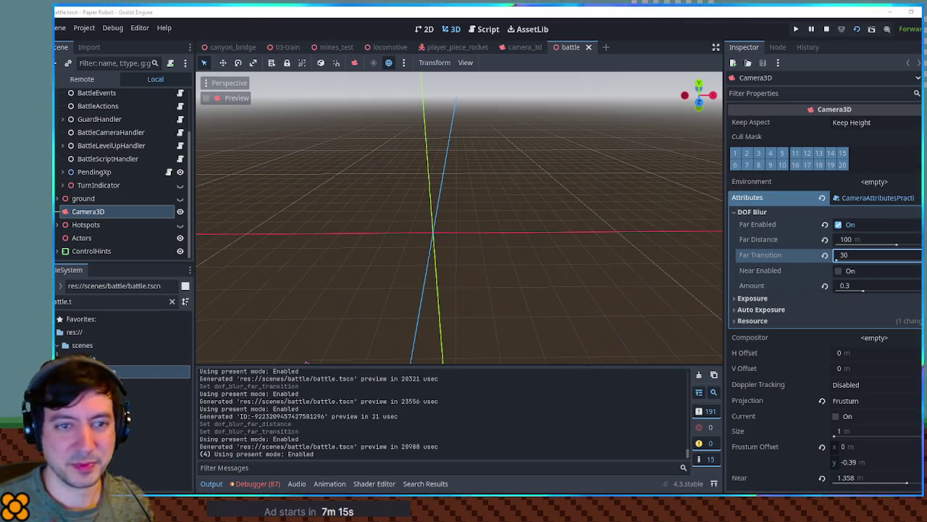
{"action": "left_click", "coordinate": [379, 49]}
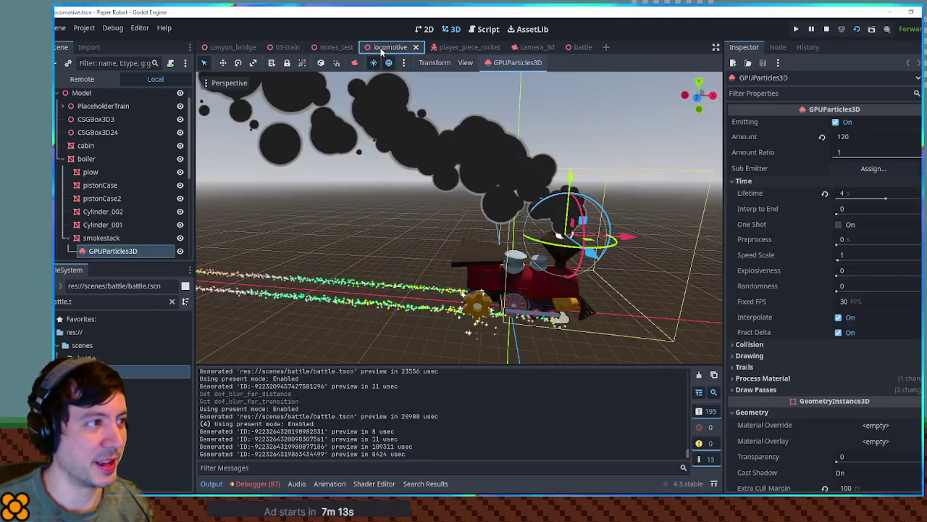
Step: Switch from the locomotive scene to the 03-train desert battle set scene
{"action": "scroll", "coordinate": [592, 272], "scroll_direction": "up", "scroll_amount": 5}
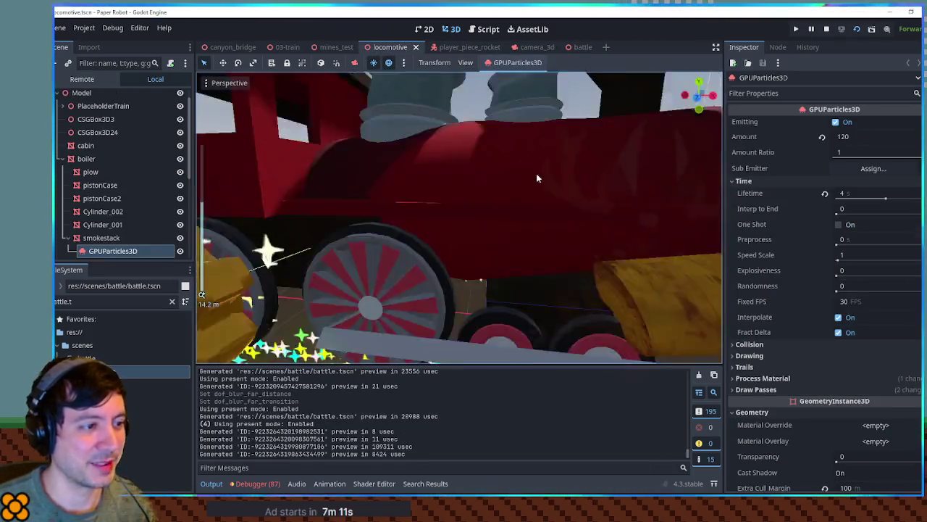
{"action": "scroll", "coordinate": [527, 157], "scroll_direction": "down", "scroll_amount": 2}
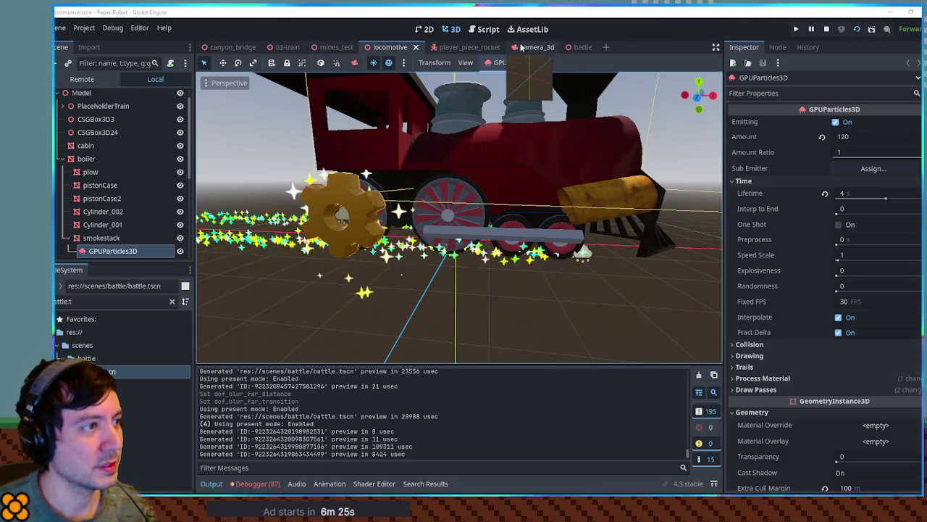
{"action": "left_click", "coordinate": [284, 49]}
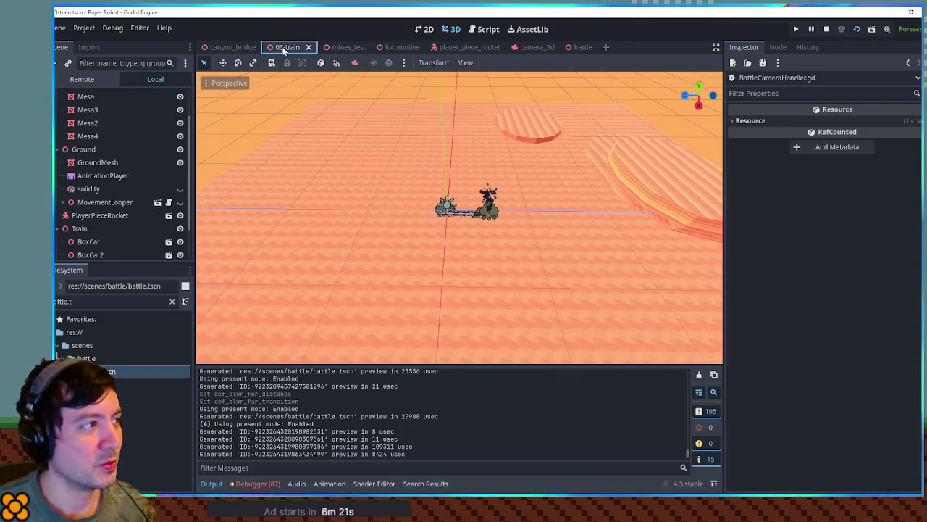
Step: Orbit low around the train to see the horizon behind it, then save the 03-train scene
{"action": "scroll", "coordinate": [573, 181], "scroll_direction": "up", "scroll_amount": 2}
{"action": "scroll", "coordinate": [573, 183], "scroll_direction": "up", "scroll_amount": 4}
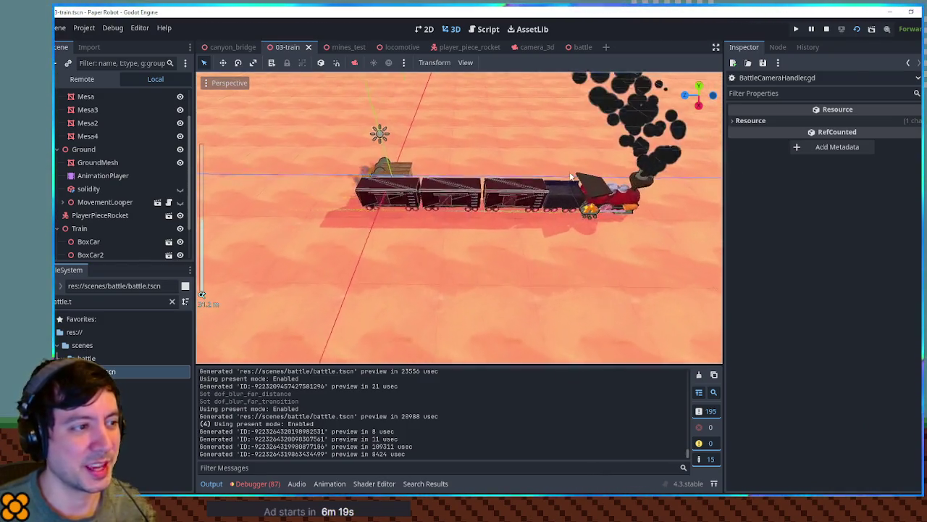
{"action": "mouse_move", "coordinate": [573, 183]}
{"action": "left_mouse_down"}
{"action": "mouse_move", "coordinate": [490, 132]}
{"action": "mouse_move", "coordinate": [508, 160]}
{"action": "left_mouse_up"}
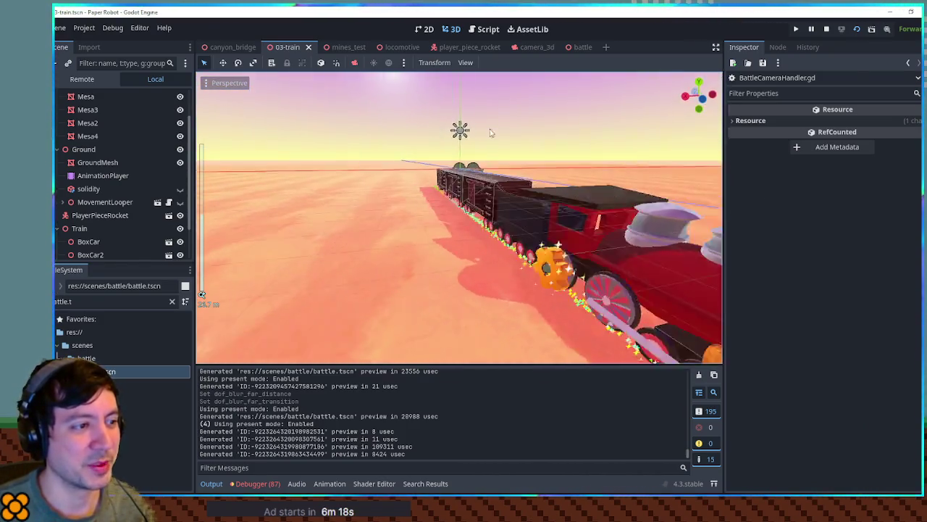
{"action": "scroll", "coordinate": [490, 133], "scroll_direction": "down", "scroll_amount": 3}
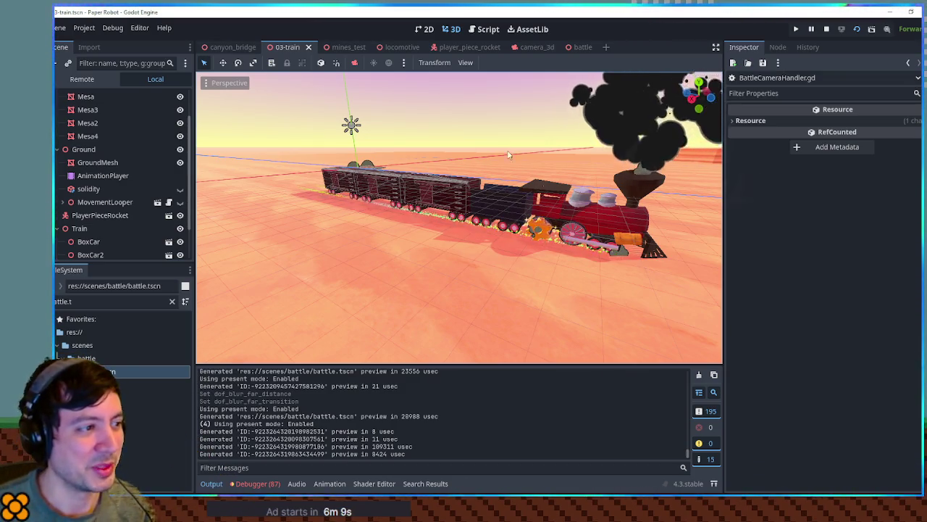
{"action": "mouse_move", "coordinate": [608, 228]}
{"action": "left_mouse_down"}
{"action": "mouse_move", "coordinate": [538, 218]}
{"action": "mouse_move", "coordinate": [559, 220]}
{"action": "left_mouse_up"}
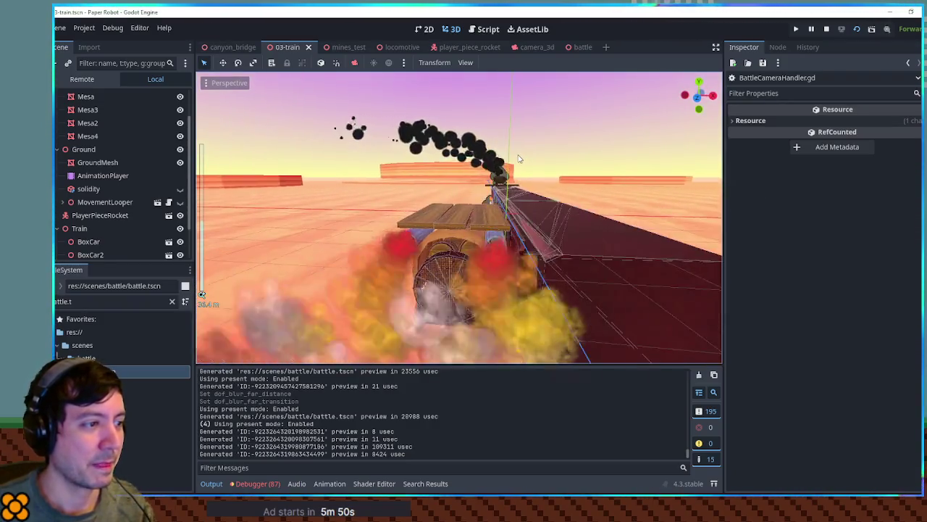
{"action": "key", "text": "ctrl+s"}
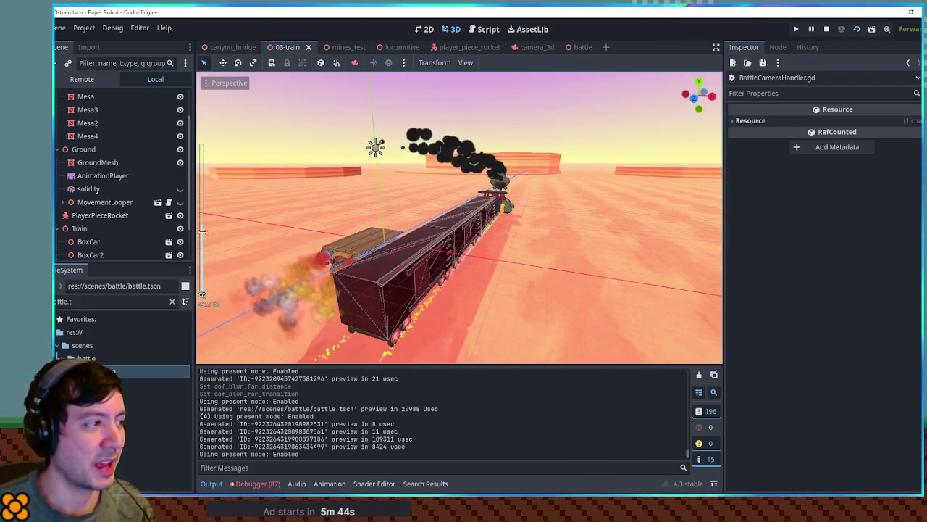
{"action": "left_click", "coordinate": [572, 47]}
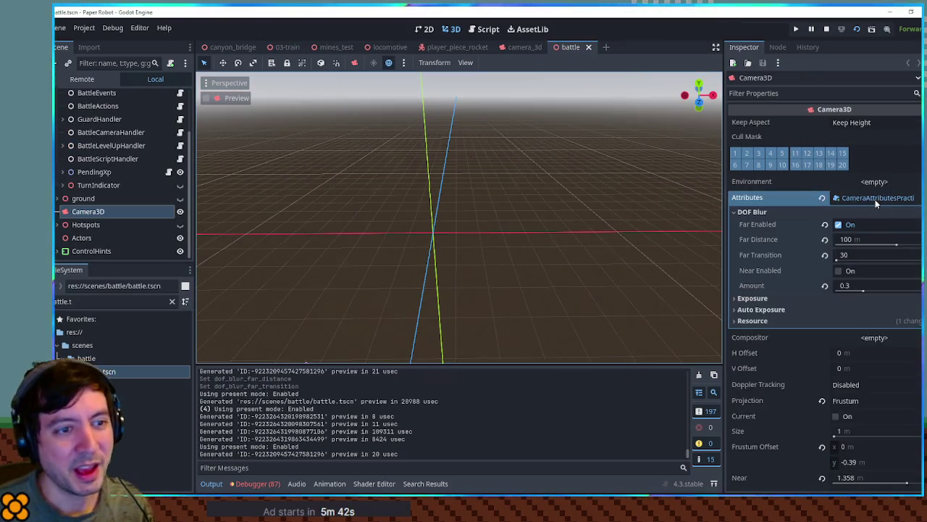
Step: Toggle the camera's far DOF blur off and back on, saving the battle scene each time
{"action": "left_click", "coordinate": [839, 225]}
{"action": "key", "text": "ctrl+s"}
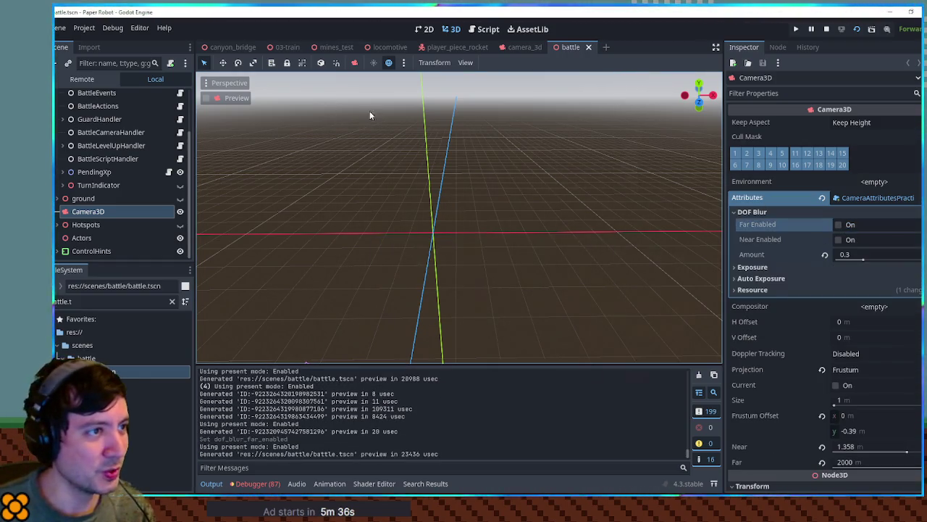
{"action": "left_click", "coordinate": [838, 226]}
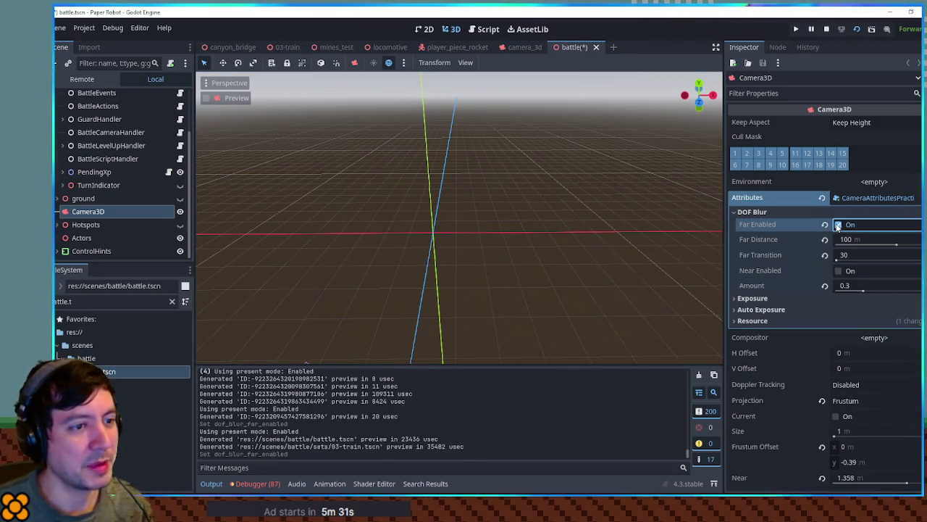
{"action": "key", "text": "ctrl+s"}
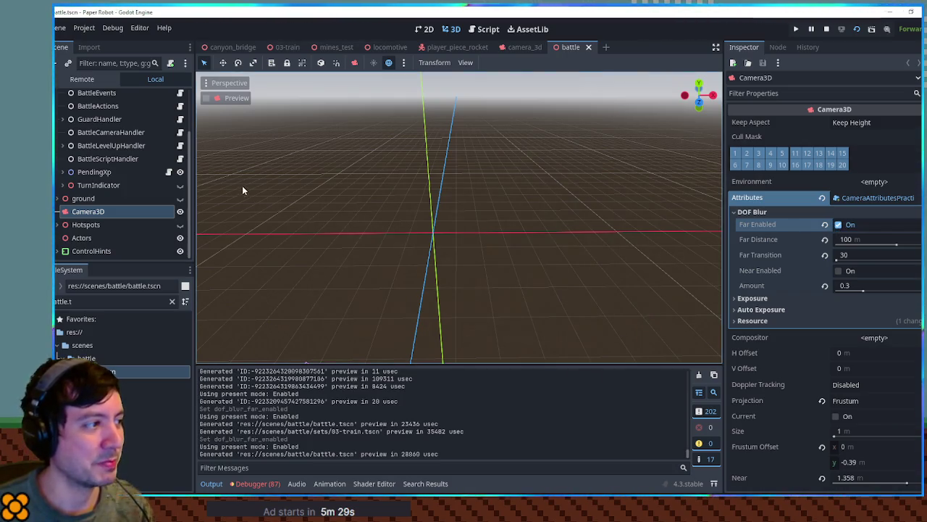
Step: Collapse the BattleManager branch and move through the 03-train scene to mines_test
{"action": "scroll", "coordinate": [161, 198], "scroll_direction": "up", "scroll_amount": 2}
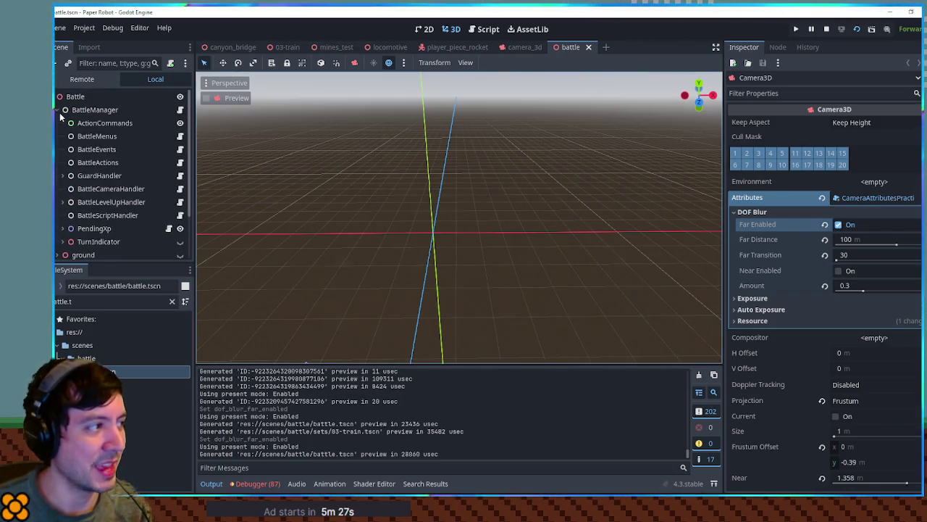
{"action": "left_click", "coordinate": [60, 113]}
{"action": "left_click", "coordinate": [59, 110]}
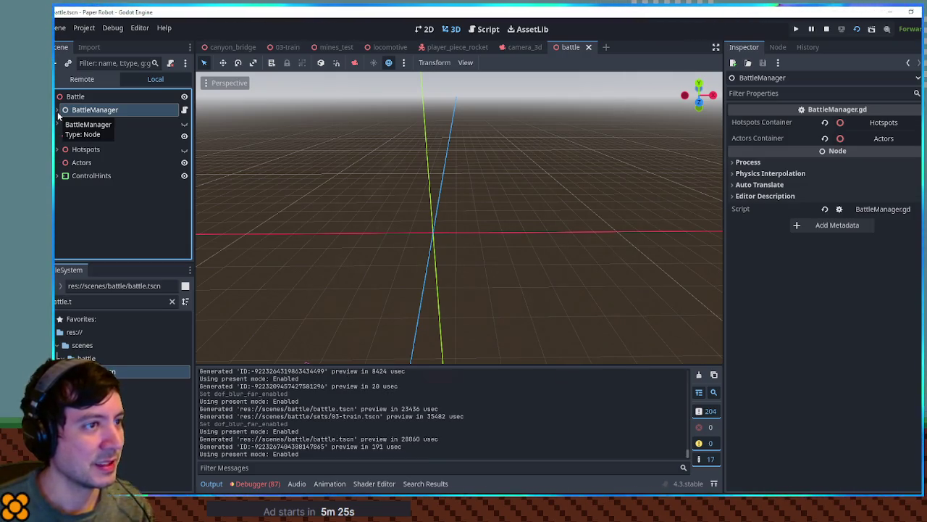
{"action": "left_click", "coordinate": [286, 47]}
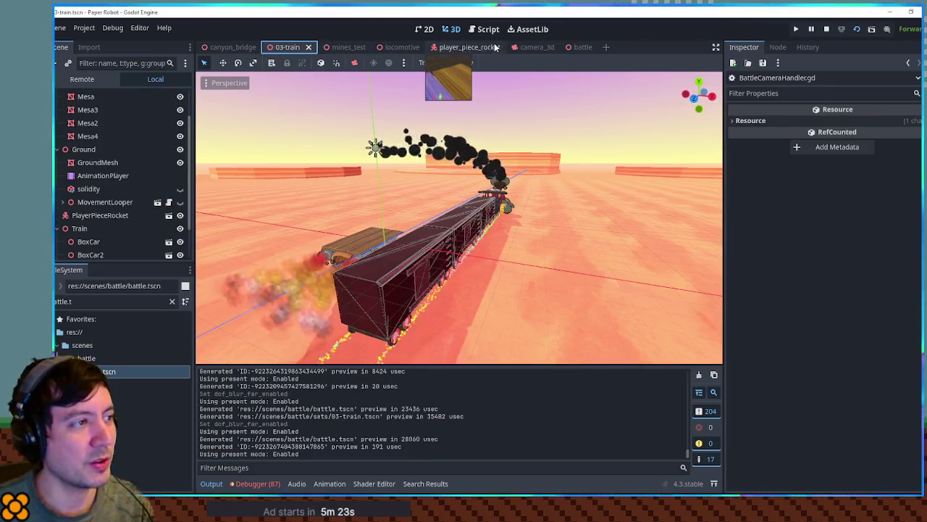
{"action": "left_click", "coordinate": [344, 48]}
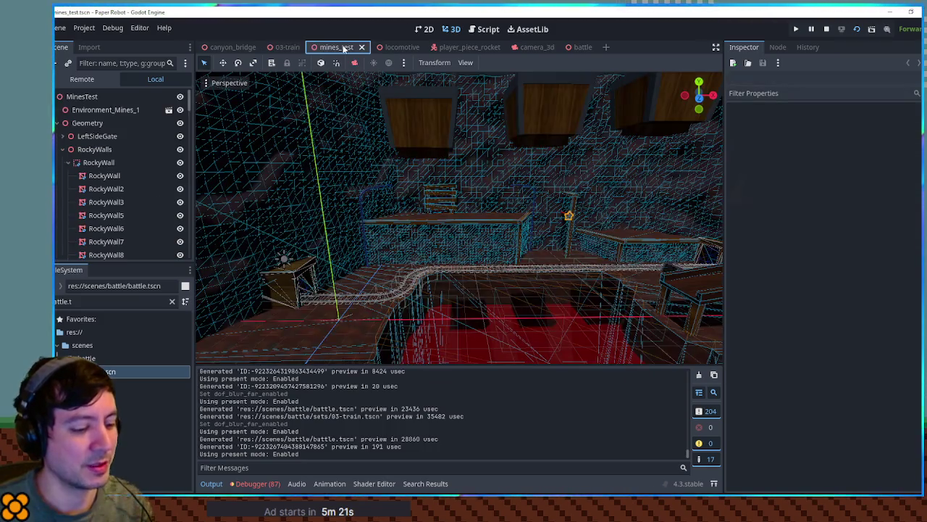
Step: Stop the running game, relaunch it from mines_test, and open the debug Custom Battle page
{"action": "key", "text": "F8"}
{"action": "key", "text": "F6"}
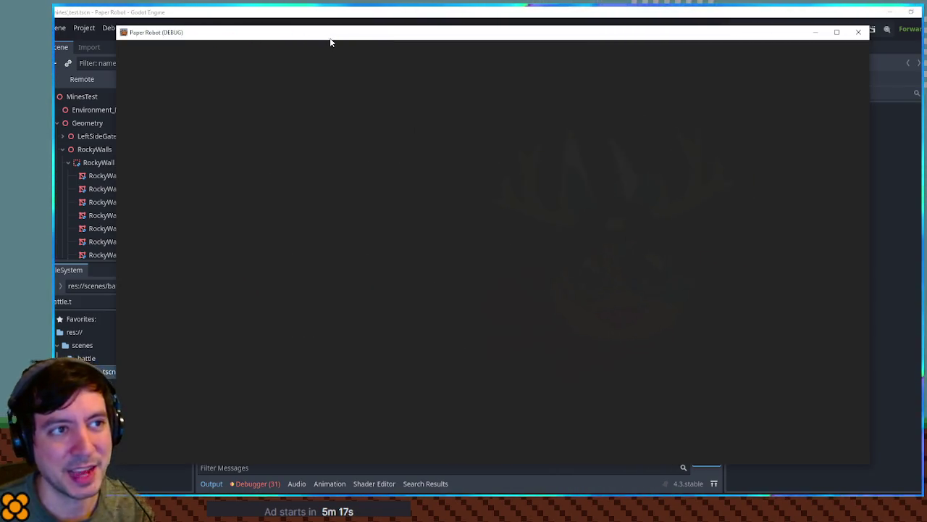
{"action": "key", "text": "F1"}
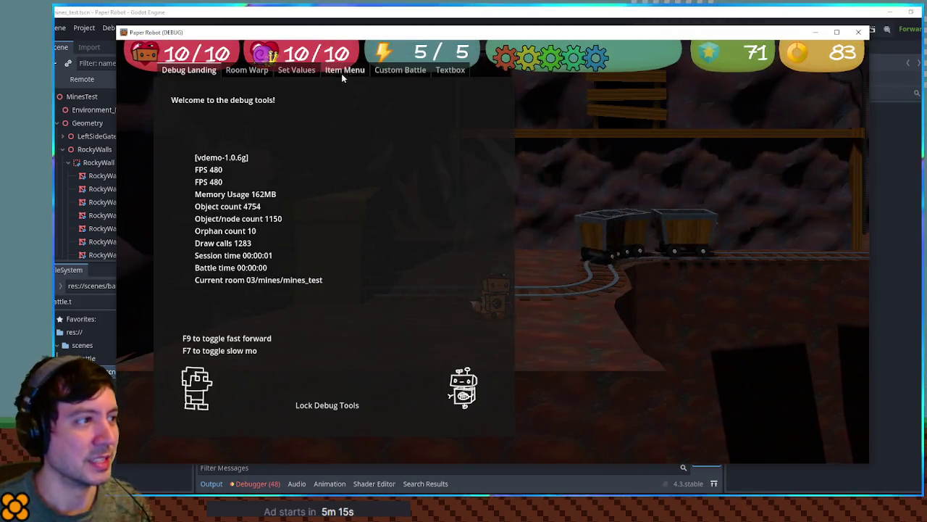
{"action": "left_click", "coordinate": [400, 70]}
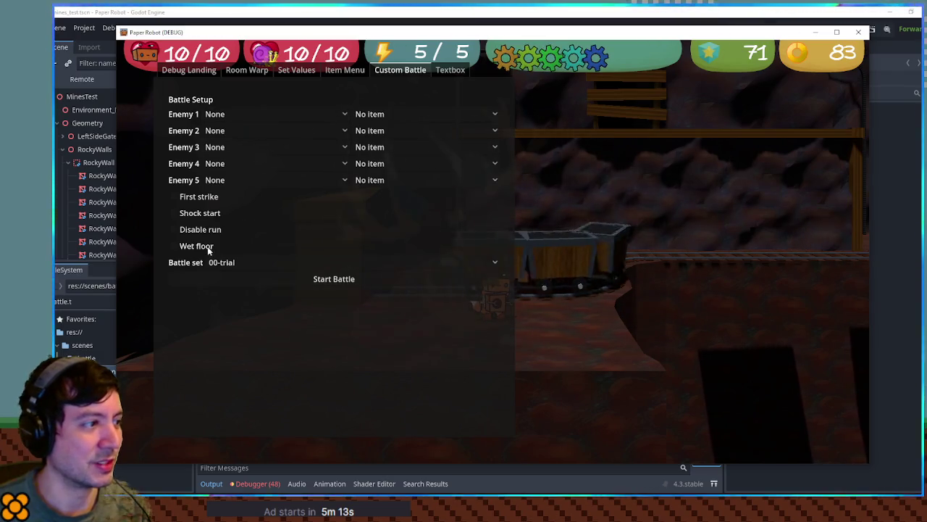
Step: Start a custom battle on the 03-train set against a Snail, then return to the editor
{"action": "left_click", "coordinate": [217, 265]}
{"action": "left_click", "coordinate": [274, 450]}
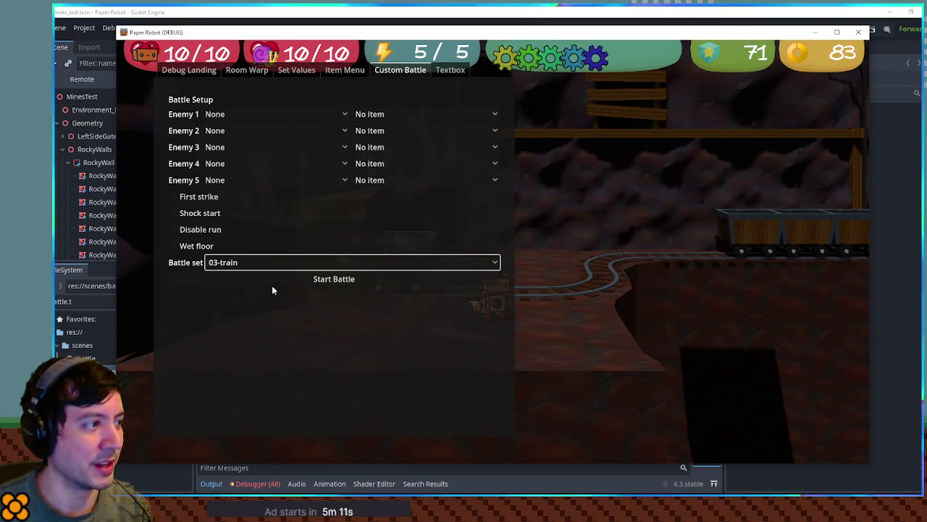
{"action": "left_click", "coordinate": [274, 114]}
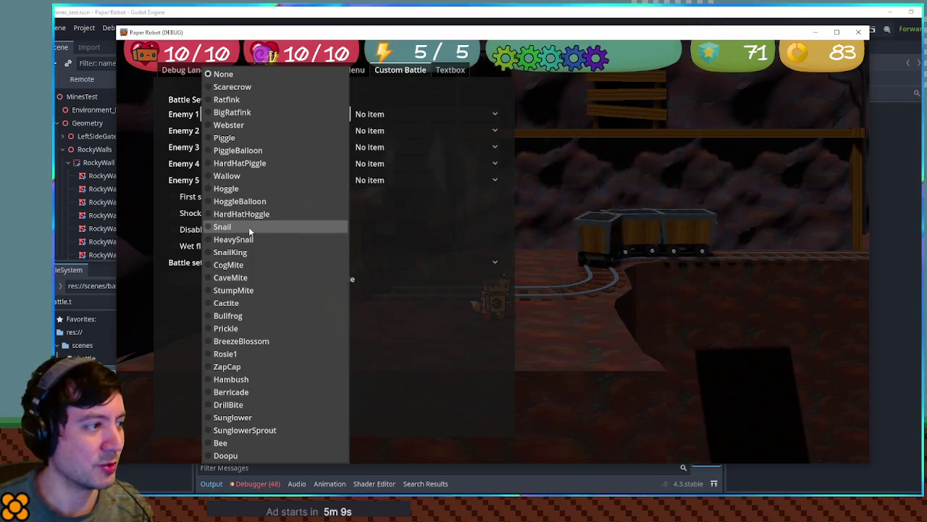
{"action": "left_click", "coordinate": [249, 226]}
{"action": "left_click", "coordinate": [299, 279]}
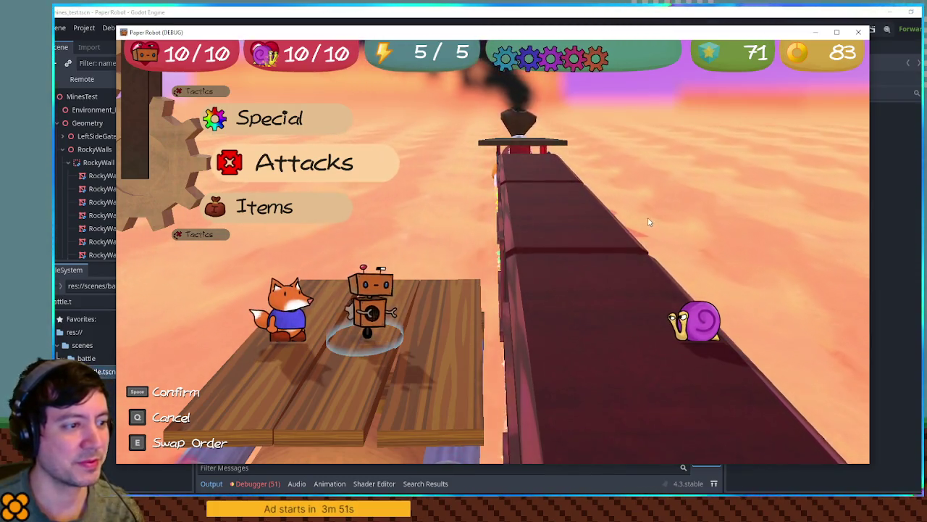
{"action": "left_click", "coordinate": [586, 10]}
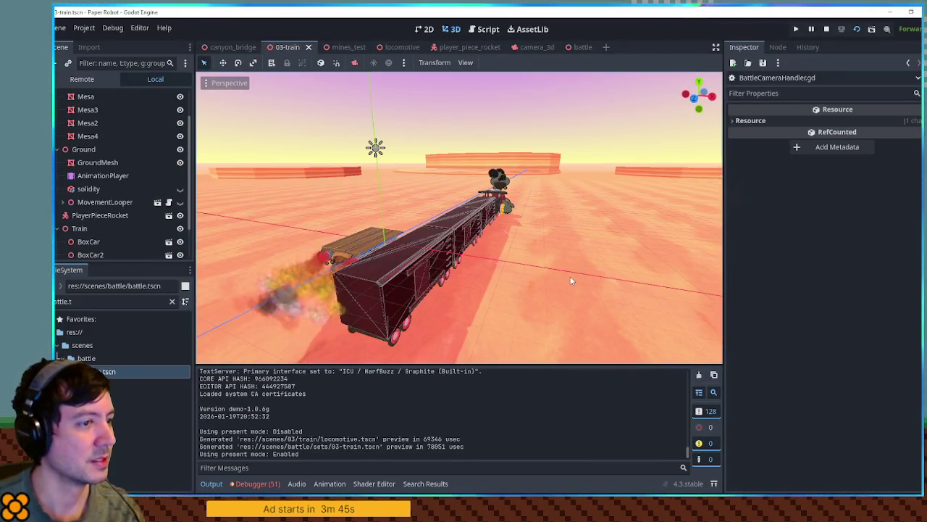
Step: Select the Ground's AnimationPlayer, edit its Speed Scale, and save the 03-train scene
{"action": "left_click", "coordinate": [94, 162]}
{"action": "left_click", "coordinate": [91, 175]}
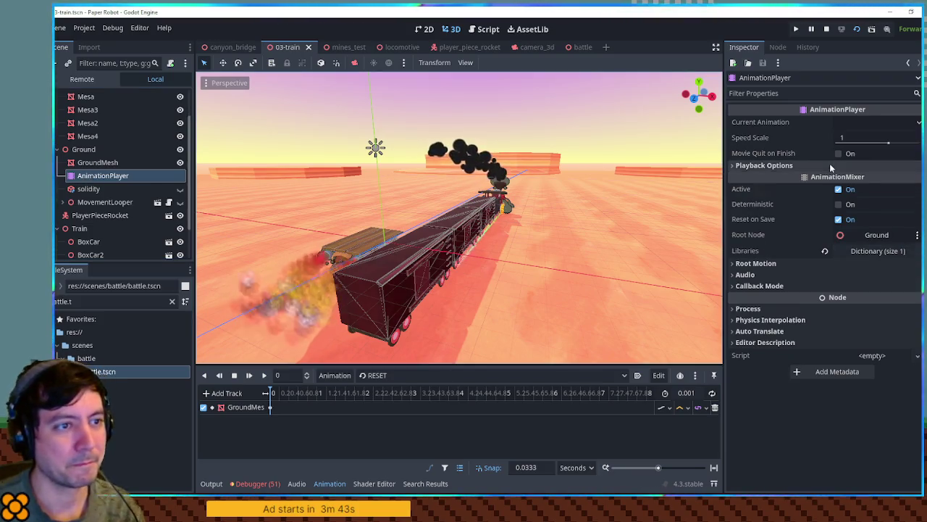
{"action": "left_click", "coordinate": [854, 137]}
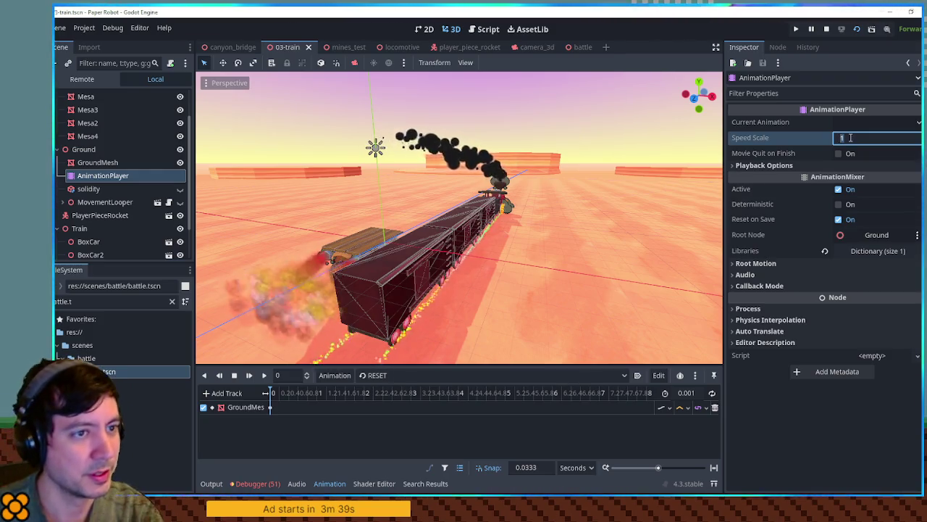
{"action": "type", "text": "3"}
{"action": "key", "text": "ctrl+s"}
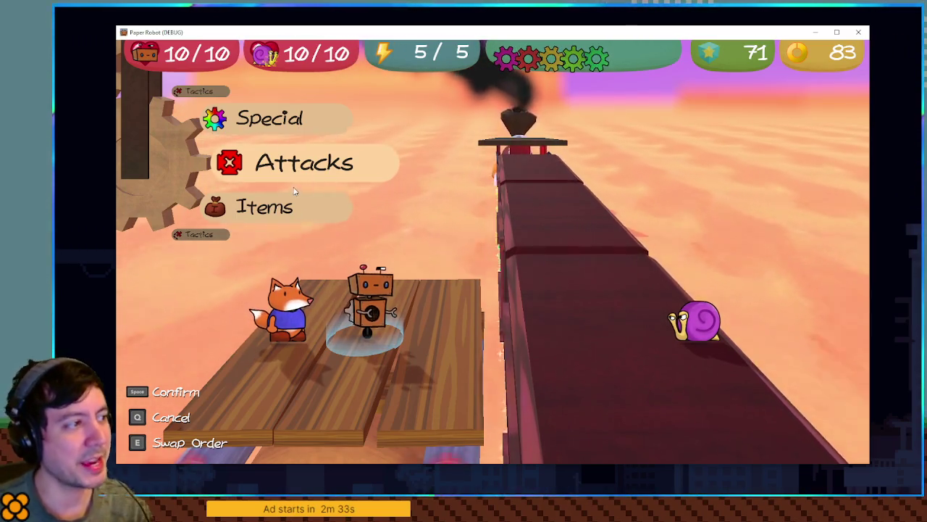
Step: Spin the battle command wheel through Tactics, Items, Attacks and Special with the W/S keys
{"action": "key", "text": "s"}
{"action": "key", "text": "s"}
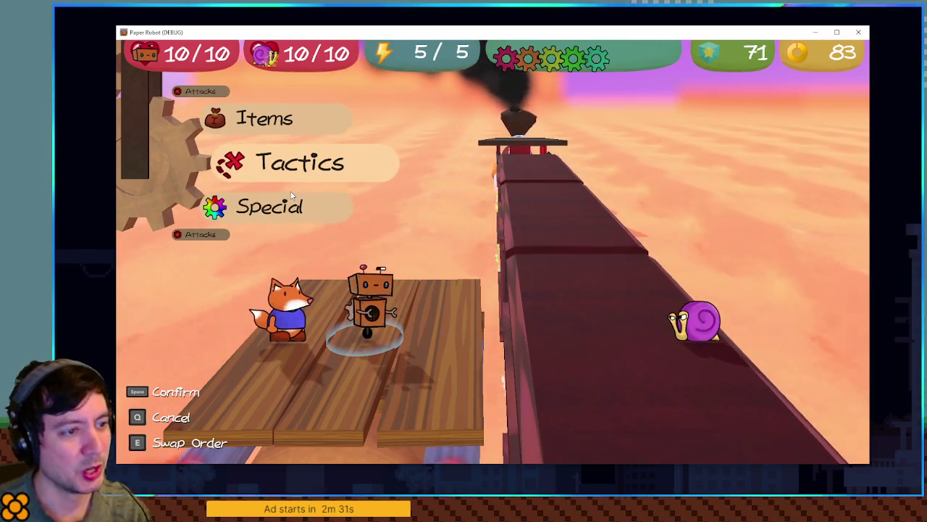
{"action": "key", "text": "w"}
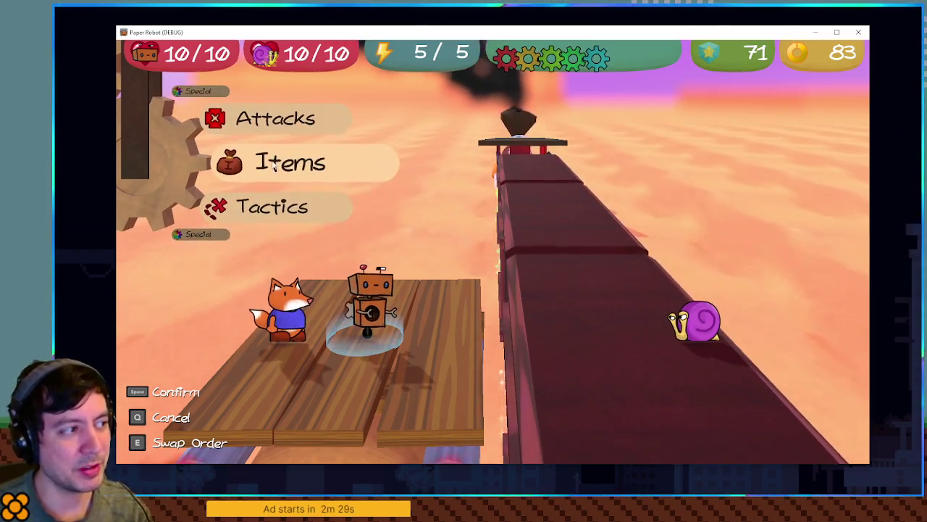
{"action": "key", "text": "w"}
{"action": "key", "text": "w"}
{"action": "key", "text": "w"}
{"action": "key", "text": "s"}
{"action": "key", "text": "s"}
{"action": "key", "text": "s"}
{"action": "key", "text": "s"}
{"action": "key", "text": "s"}
{"action": "key", "text": "s"}
{"action": "key", "text": "s"}
{"action": "key", "text": "s"}
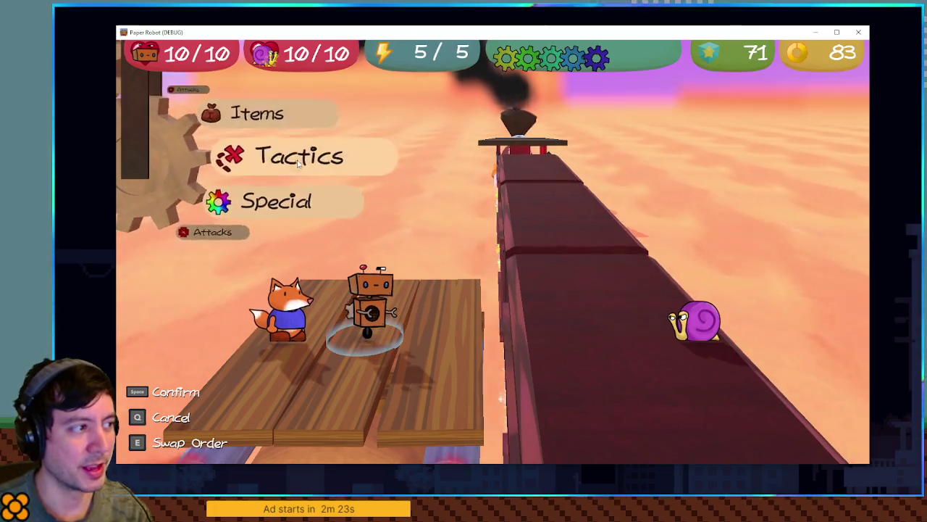
{"action": "key", "text": "s"}
{"action": "key", "text": "s"}
{"action": "key", "text": "w"}
{"action": "key", "text": "w"}
{"action": "key", "text": "s"}
{"action": "key", "text": "s"}
{"action": "key", "text": "w"}
{"action": "key", "text": "w"}
{"action": "key", "text": "w"}
{"action": "key", "text": "w"}
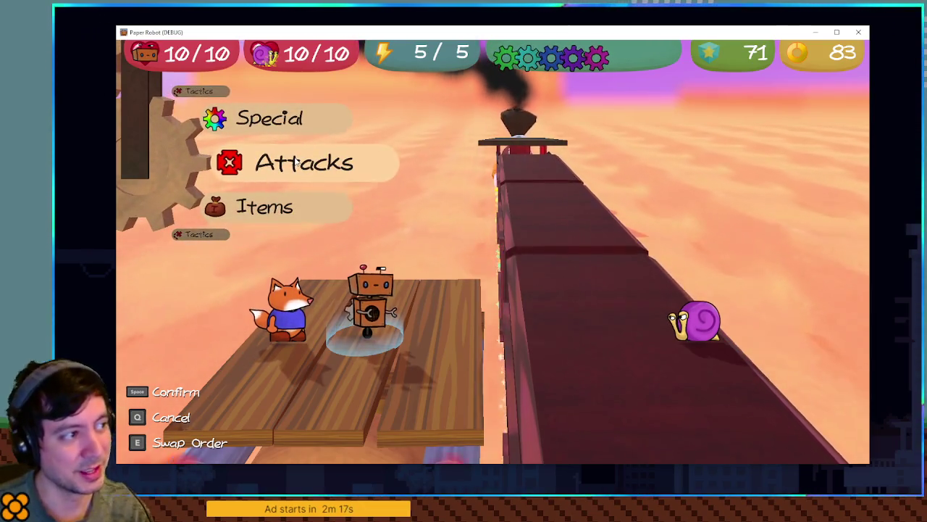